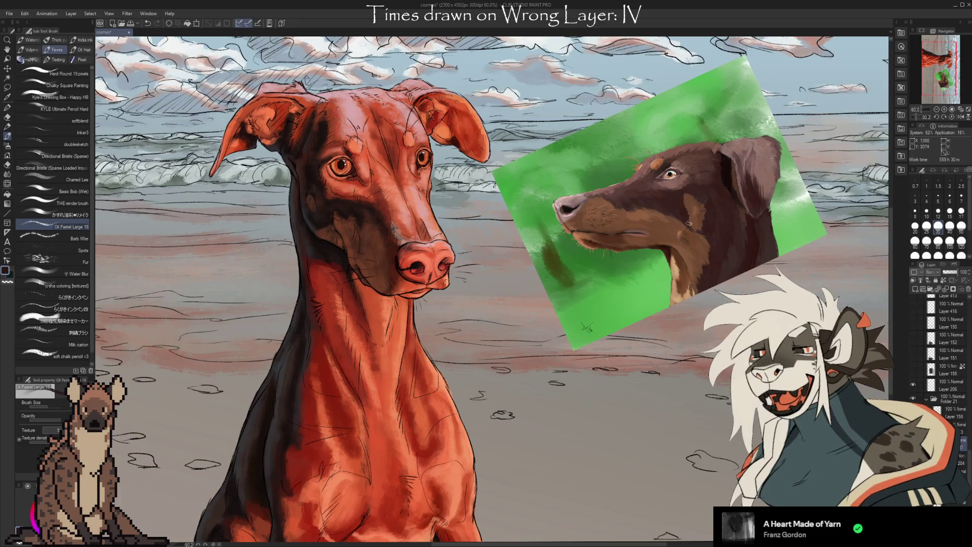
Step: Move the green dog reference layer lower in the Layer palette so it stops covering the Doberman painting
{"action": "scroll", "coordinate": [691, 222], "scroll_direction": "up", "scroll_amount": 1}
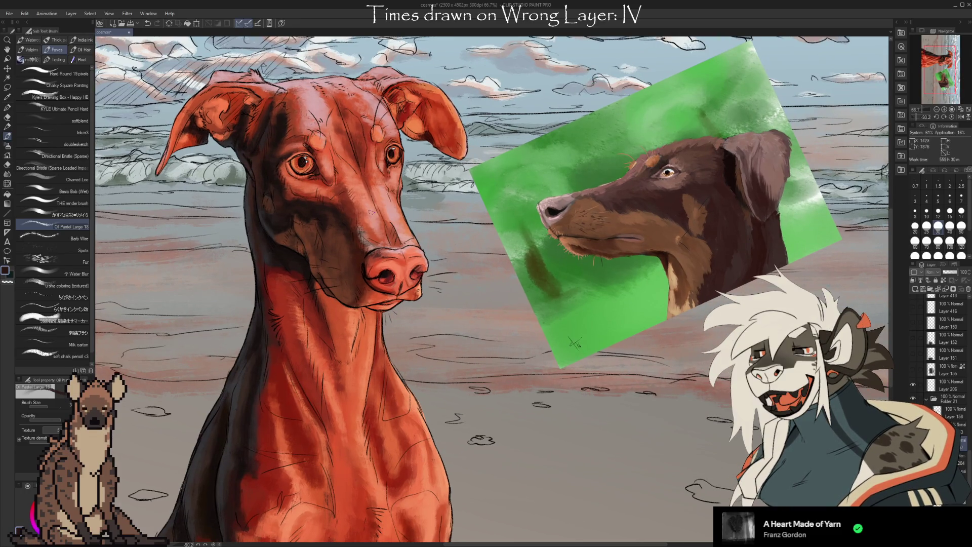
{"action": "scroll", "coordinate": [291, 201], "scroll_direction": "up", "scroll_amount": 5}
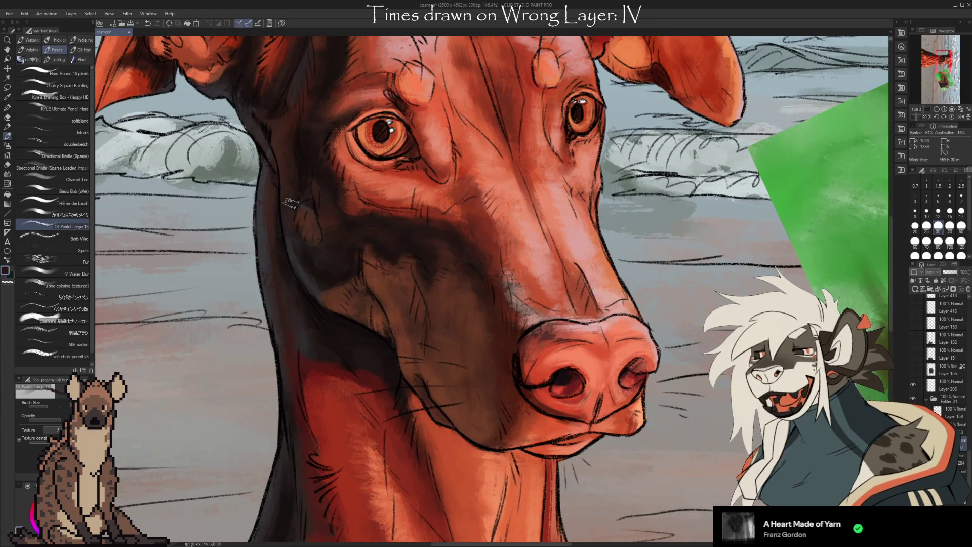
{"action": "scroll", "coordinate": [277, 200], "scroll_direction": "down", "scroll_amount": 5}
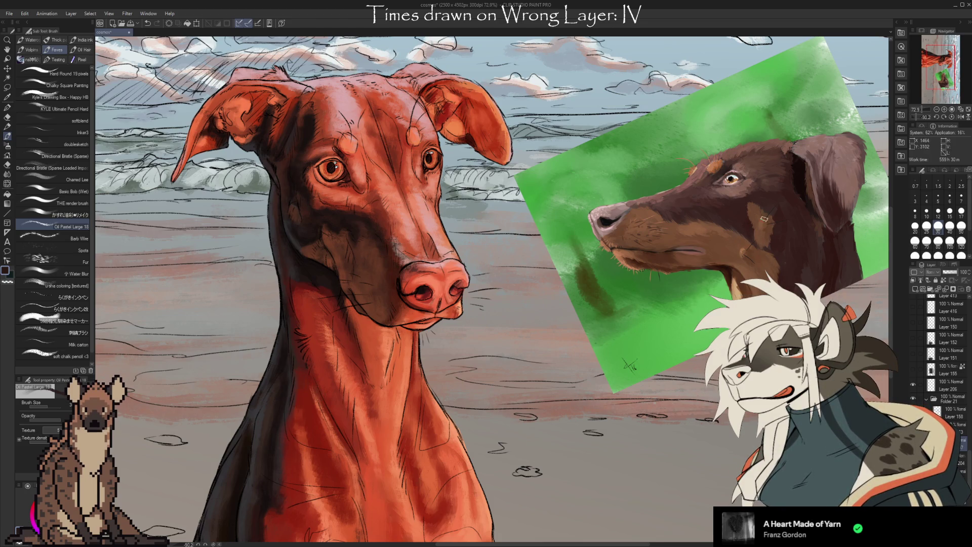
{"action": "scroll", "coordinate": [769, 222], "scroll_direction": "up", "scroll_amount": 2}
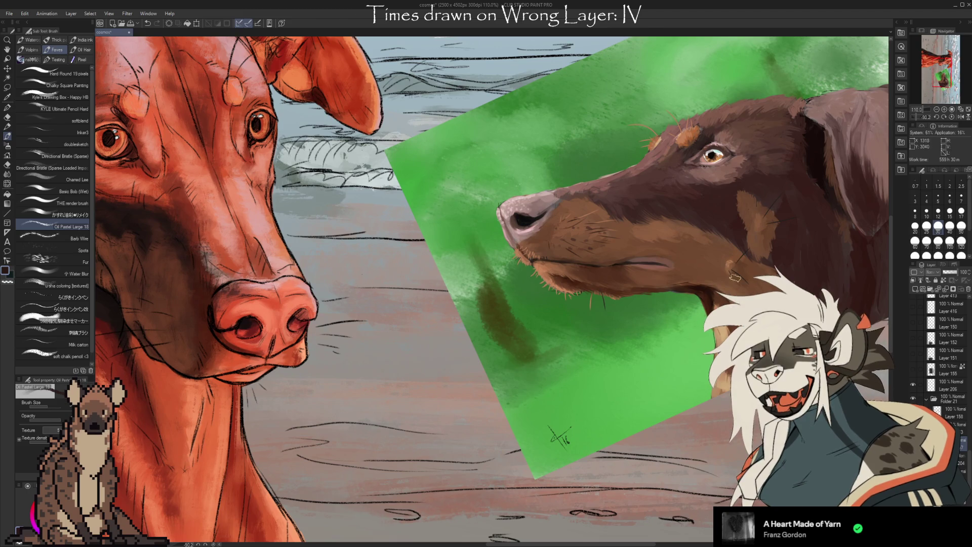
{"action": "scroll", "coordinate": [759, 210], "scroll_direction": "down", "scroll_amount": 2}
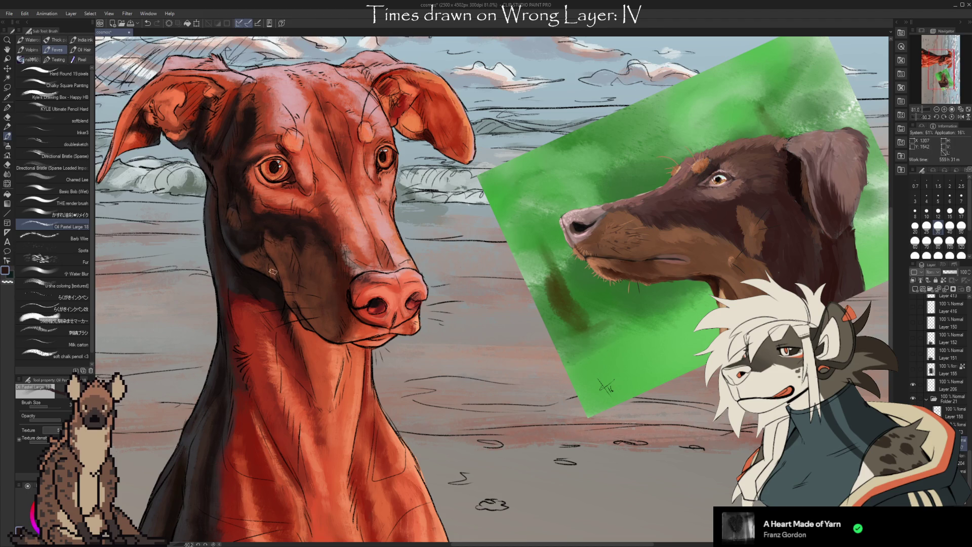
{"action": "scroll", "coordinate": [488, 231], "scroll_direction": "down", "scroll_amount": 2}
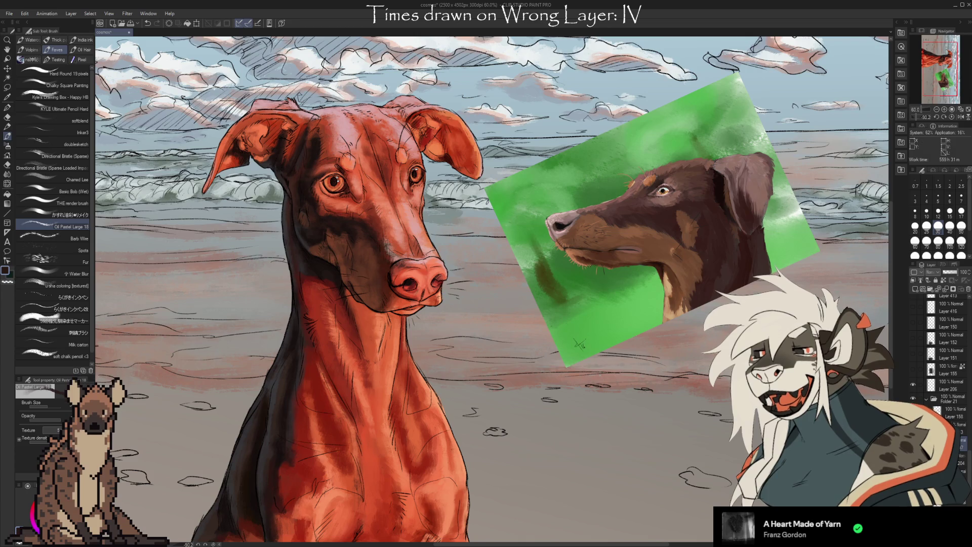
{"action": "left_click_drag", "start_coordinate": [947, 369], "coordinate": [954, 346]}
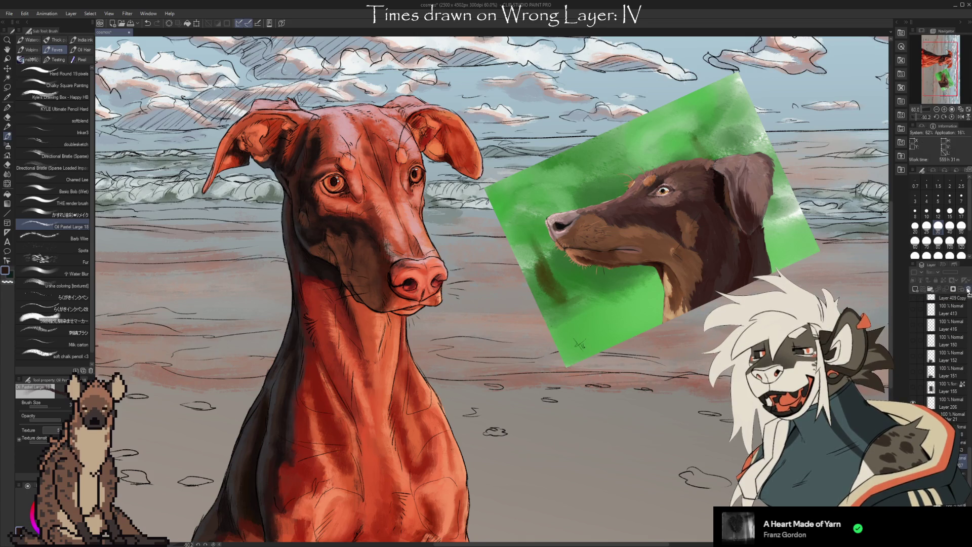
{"action": "scroll", "coordinate": [952, 324], "scroll_direction": "down", "scroll_amount": 3}
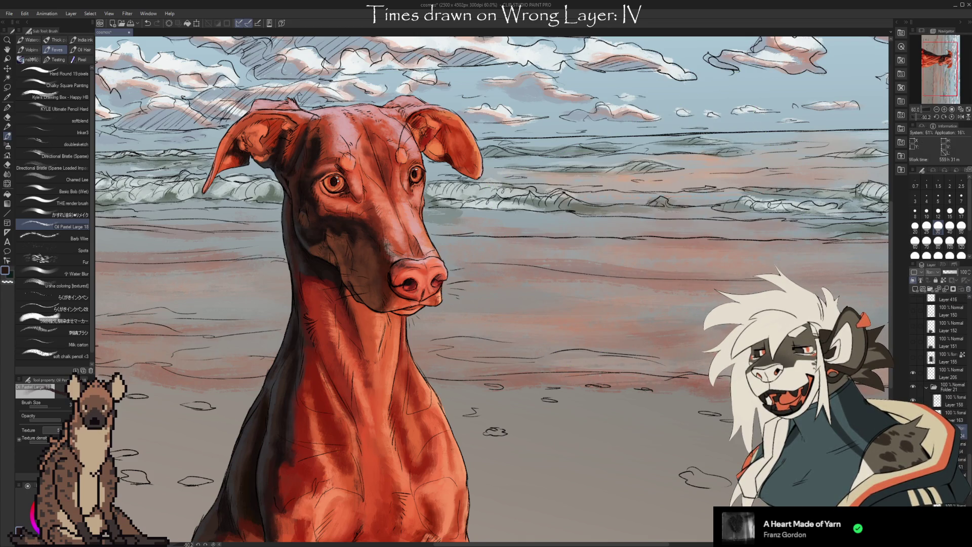
{"action": "left_click", "coordinate": [952, 413]}
{"action": "scroll", "coordinate": [486, 106], "scroll_direction": "down", "scroll_amount": 1}
{"action": "scroll", "coordinate": [537, 346], "scroll_direction": "down", "scroll_amount": 2}
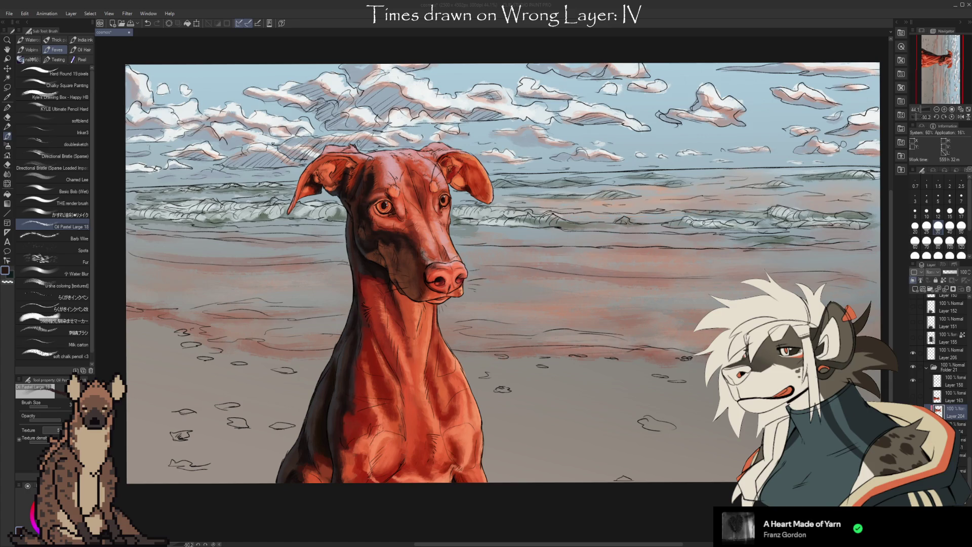
{"action": "scroll", "coordinate": [465, 243], "scroll_direction": "up", "scroll_amount": 1}
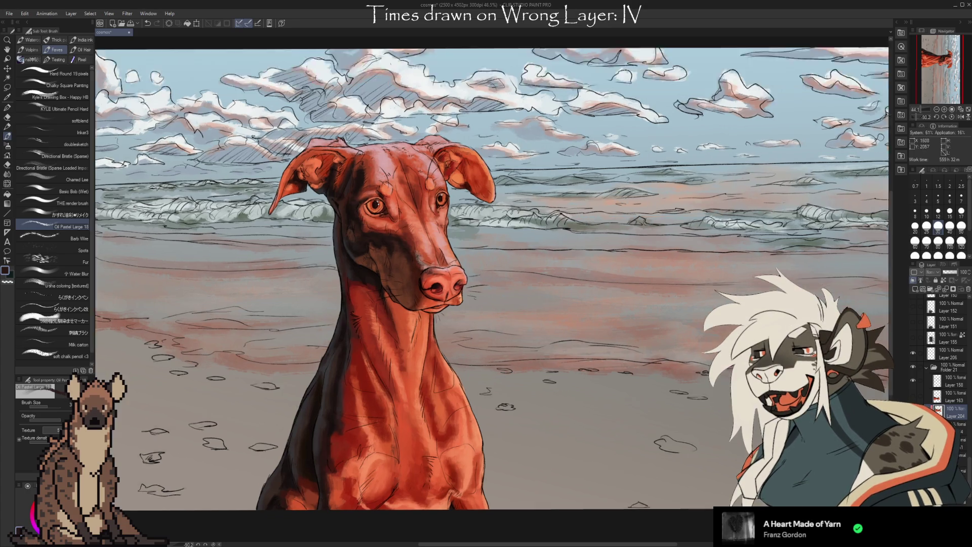
{"action": "scroll", "coordinate": [465, 243], "scroll_direction": "up", "scroll_amount": 1}
{"action": "scroll", "coordinate": [465, 243], "scroll_direction": "up", "scroll_amount": 1}
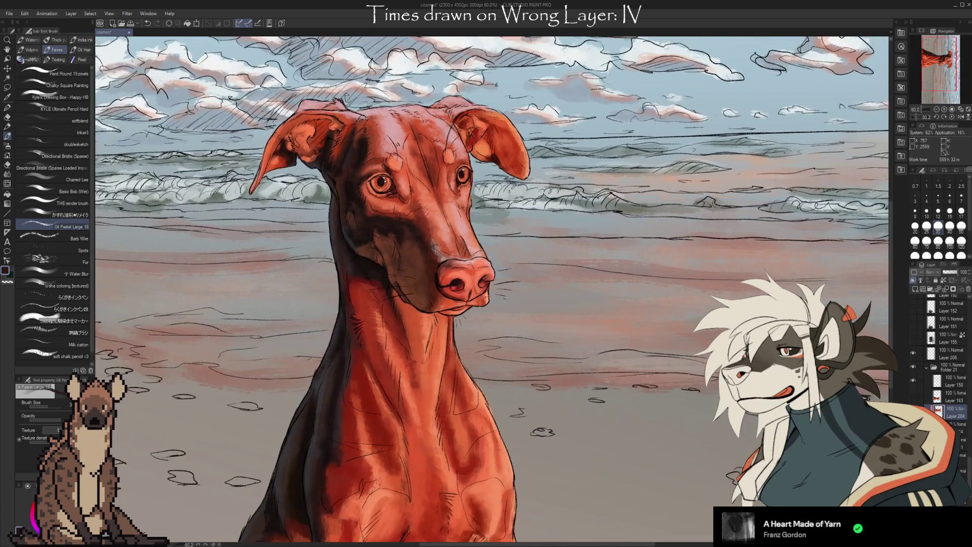
{"action": "mouse_move", "coordinate": [669, 425]}
{"action": "left_mouse_down"}
{"action": "mouse_move", "coordinate": [642, 440]}
{"action": "mouse_move", "coordinate": [621, 379]}
{"action": "left_mouse_up"}
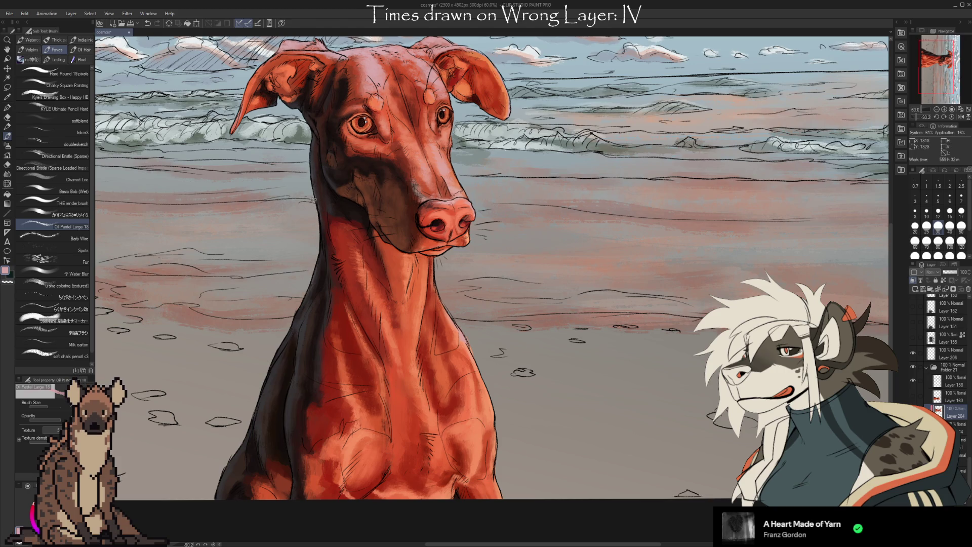
{"action": "left_click_drag", "start_coordinate": [361, 432], "coordinate": [412, 369]}
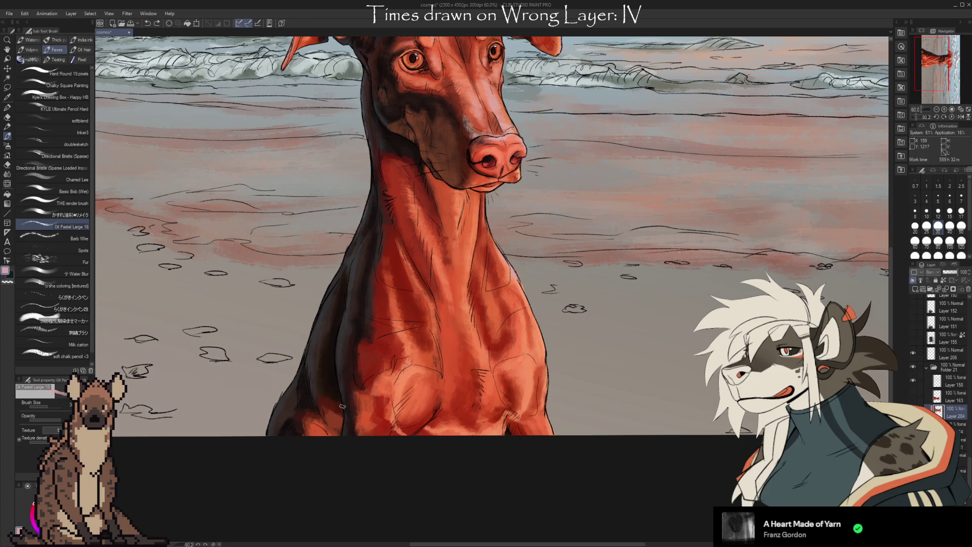
Step: Pan over the dog's head and chest and swap to the alternate drawing colour
{"action": "key", "text": "i"}
{"action": "left_click_drag", "start_coordinate": [563, 221], "coordinate": [603, 350]}
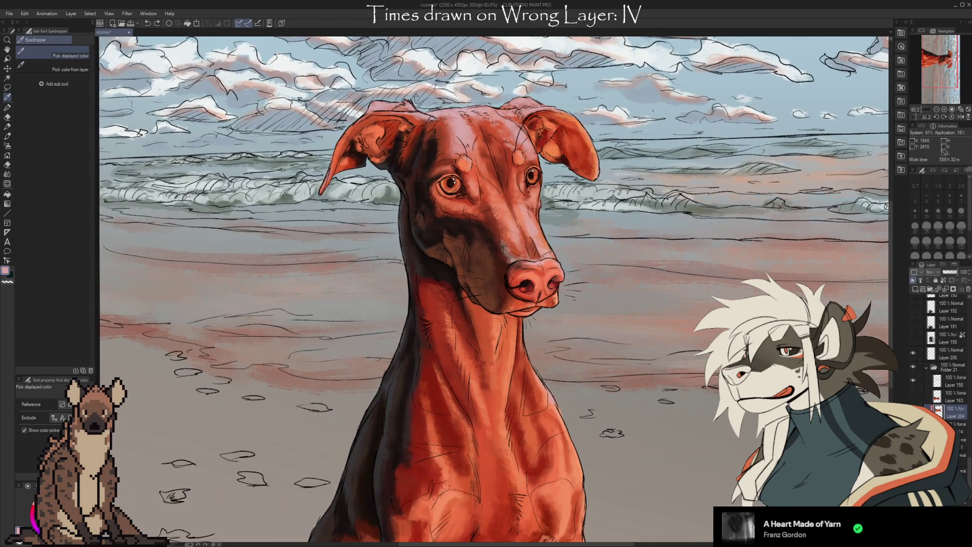
{"action": "key", "text": "b"}
{"action": "mouse_move", "coordinate": [627, 417]}
{"action": "left_mouse_down"}
{"action": "mouse_move", "coordinate": [605, 389]}
{"action": "mouse_move", "coordinate": [589, 311]}
{"action": "left_mouse_up"}
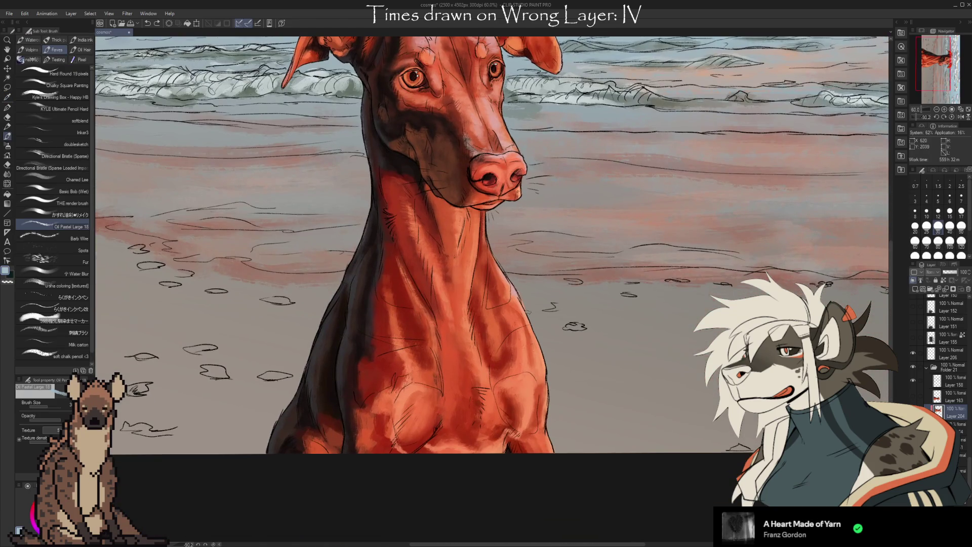
{"action": "key", "text": "b"}
{"action": "key", "text": "b"}
{"action": "key", "text": "c"}
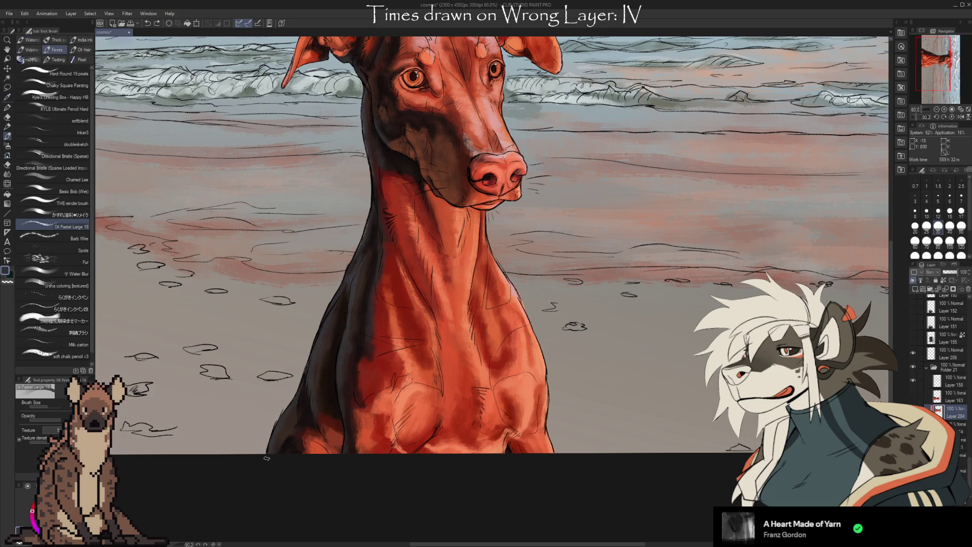
Step: Sample dark tones along the dog's shoulder and up its chest with the Eyedropper
{"action": "key", "text": "i"}
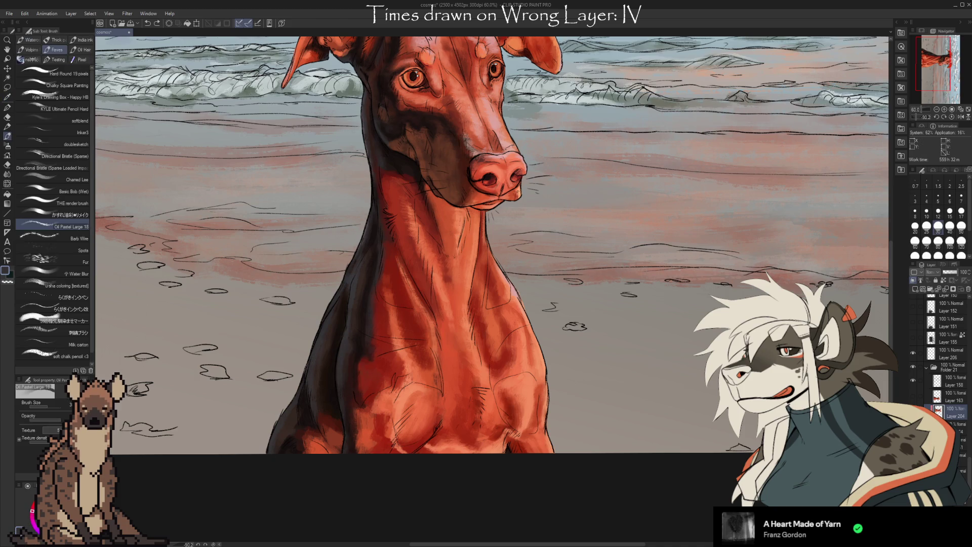
{"action": "left_click", "coordinate": [279, 422]}
{"action": "left_click_drag", "start_coordinate": [281, 420], "coordinate": [277, 431]}
{"action": "left_click_drag", "start_coordinate": [344, 401], "coordinate": [344, 401]}
{"action": "left_click", "coordinate": [336, 380]}
{"action": "left_click", "coordinate": [340, 366]}
{"action": "left_click", "coordinate": [341, 363]}
{"action": "left_click", "coordinate": [343, 359]}
Step: Settle on a dark chest shade and return to the Oil Pastel brush
{"action": "left_click", "coordinate": [316, 356]}
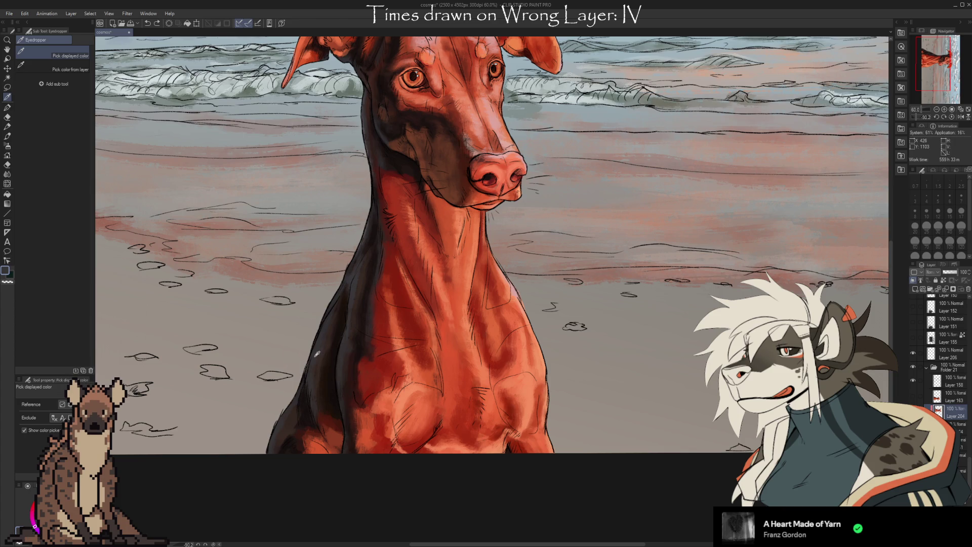
{"action": "left_click", "coordinate": [318, 346]}
{"action": "left_click", "coordinate": [318, 338]}
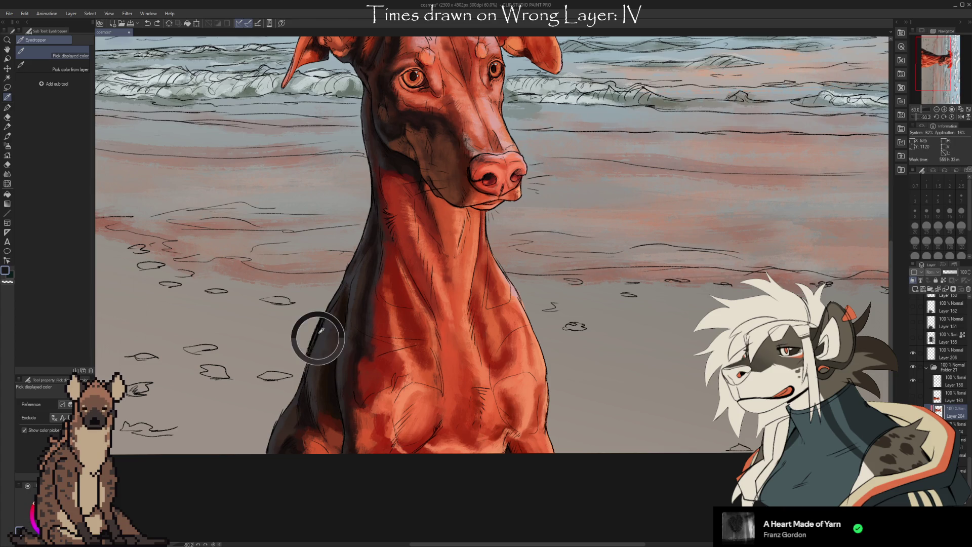
{"action": "left_click", "coordinate": [313, 351]}
{"action": "left_click", "coordinate": [313, 361]}
{"action": "left_click", "coordinate": [313, 374]}
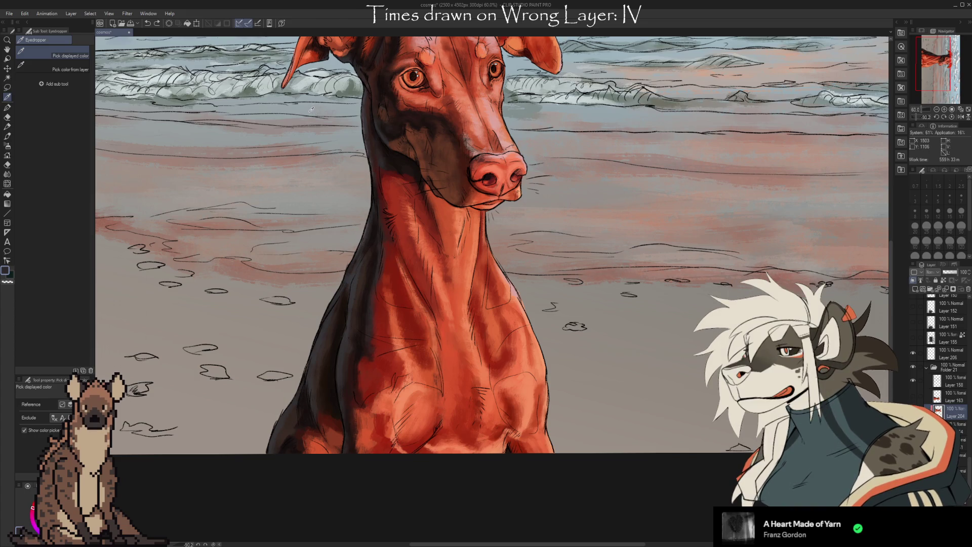
{"action": "left_click", "coordinate": [320, 345]}
{"action": "left_click_drag", "start_coordinate": [319, 345], "coordinate": [320, 340]}
{"action": "key", "text": "b"}
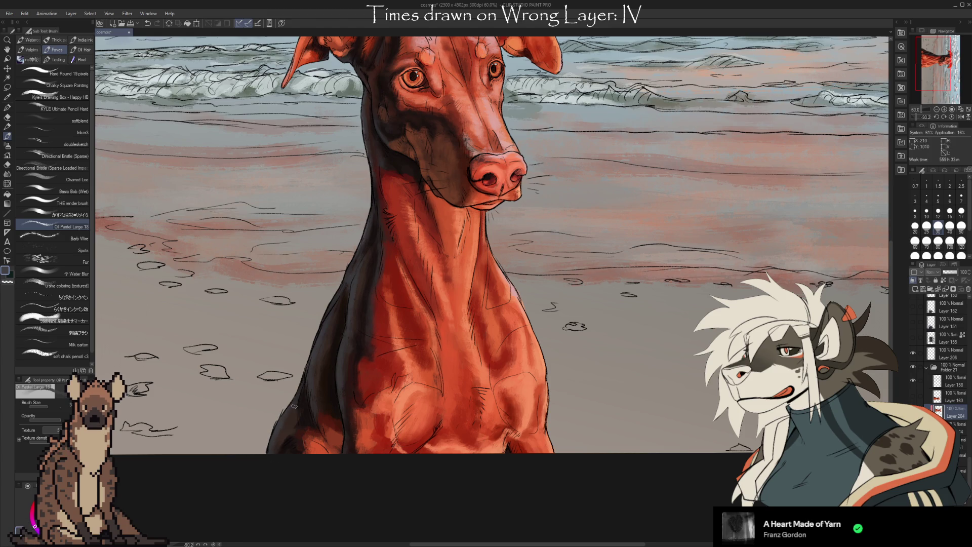
{"action": "scroll", "coordinate": [555, 405], "scroll_direction": "up", "scroll_amount": 3}
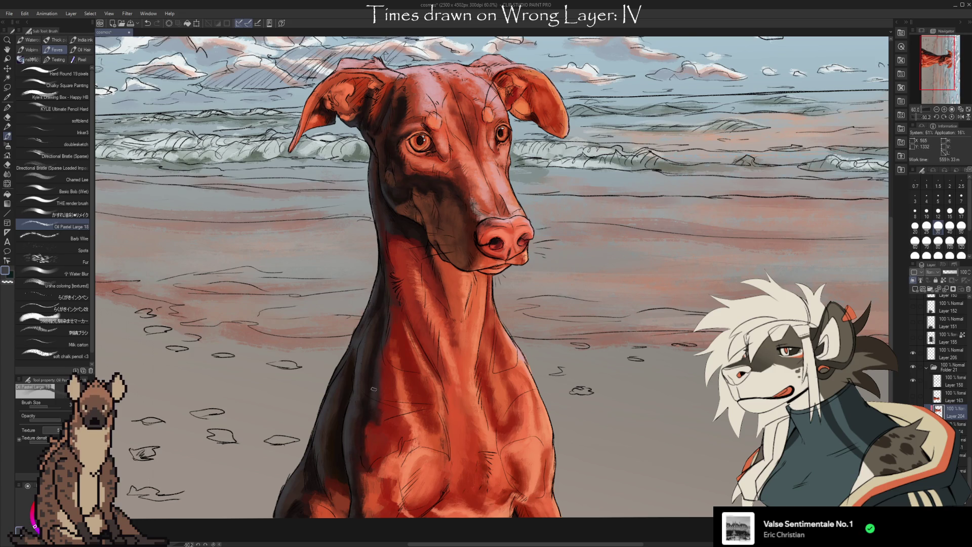
Step: Shade the dog's head, ears, muzzle and chest in red-orange with dark markings using the Oil Pastel brush
{"action": "scroll", "coordinate": [372, 389], "scroll_direction": "up", "scroll_amount": 2}
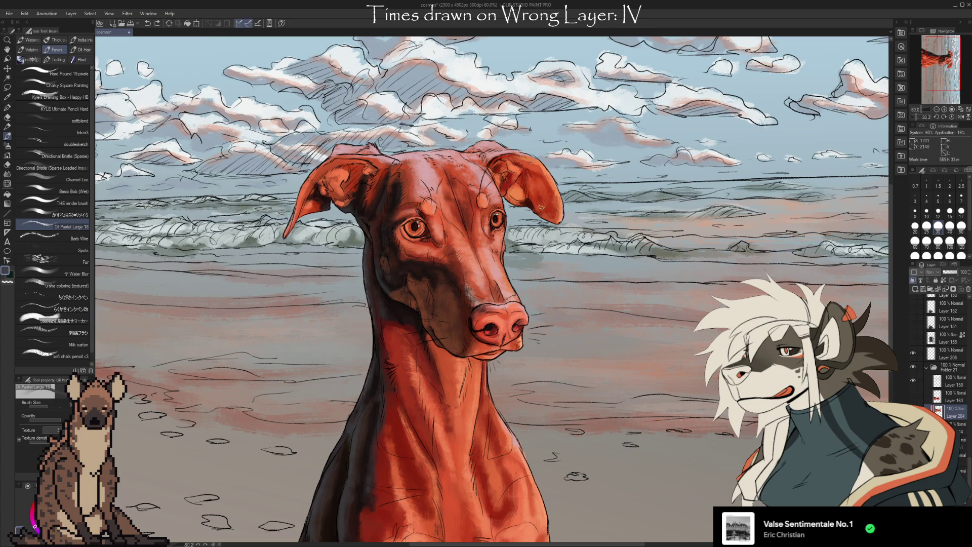
{"action": "scroll", "coordinate": [718, 420], "scroll_direction": "down", "scroll_amount": 3}
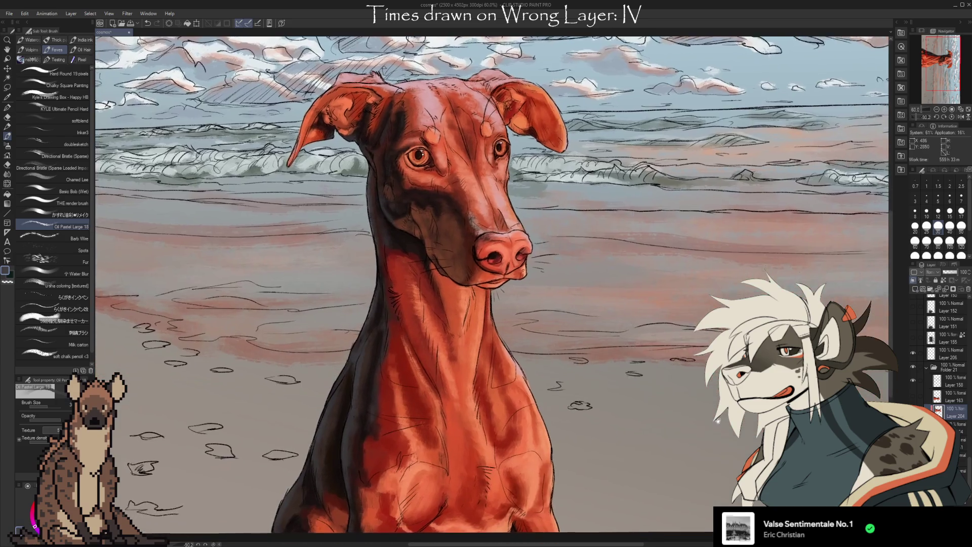
{"action": "left_click_drag", "start_coordinate": [717, 420], "coordinate": [702, 450]}
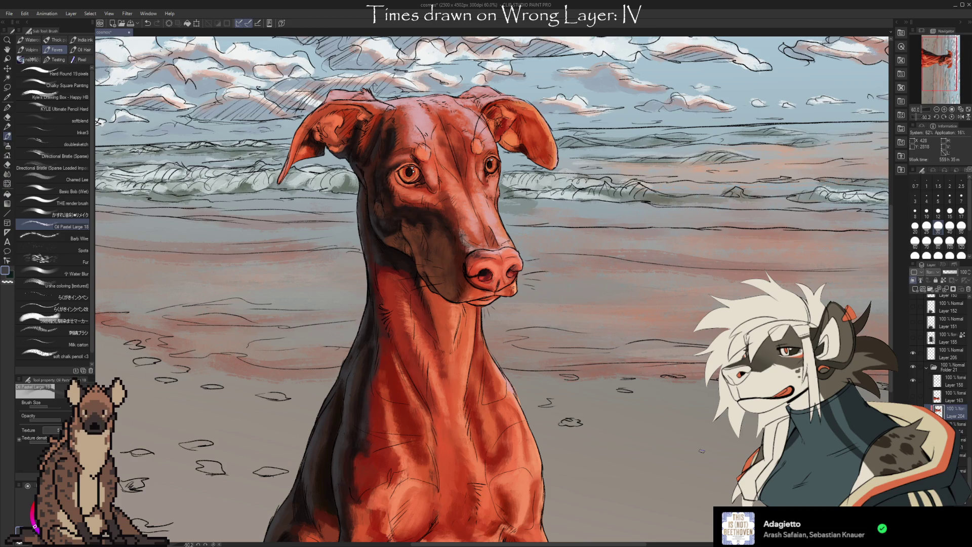
{"action": "scroll", "coordinate": [489, 195], "scroll_direction": "up", "scroll_amount": 2}
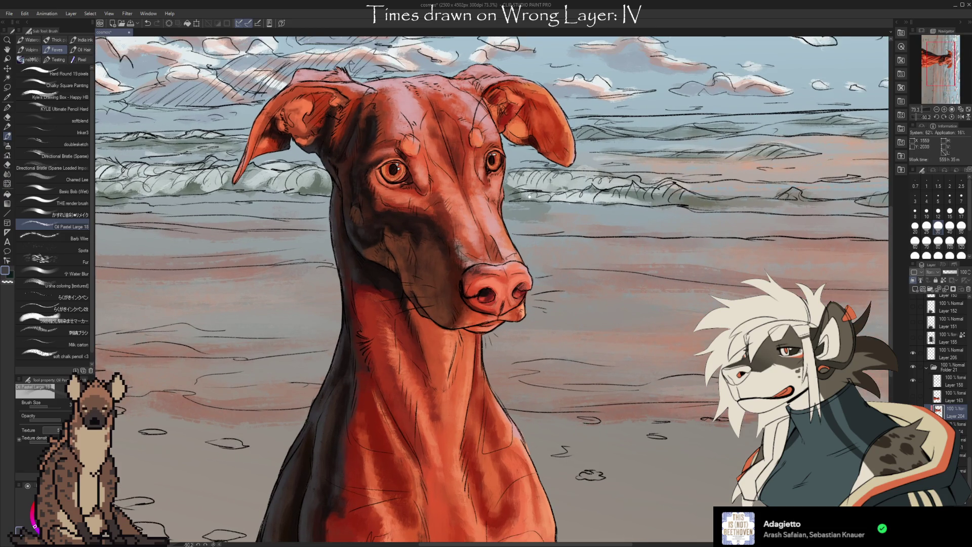
Step: Pick up the eye's orange, a dark brown around it and an ear colour for painting
{"action": "key", "text": "i"}
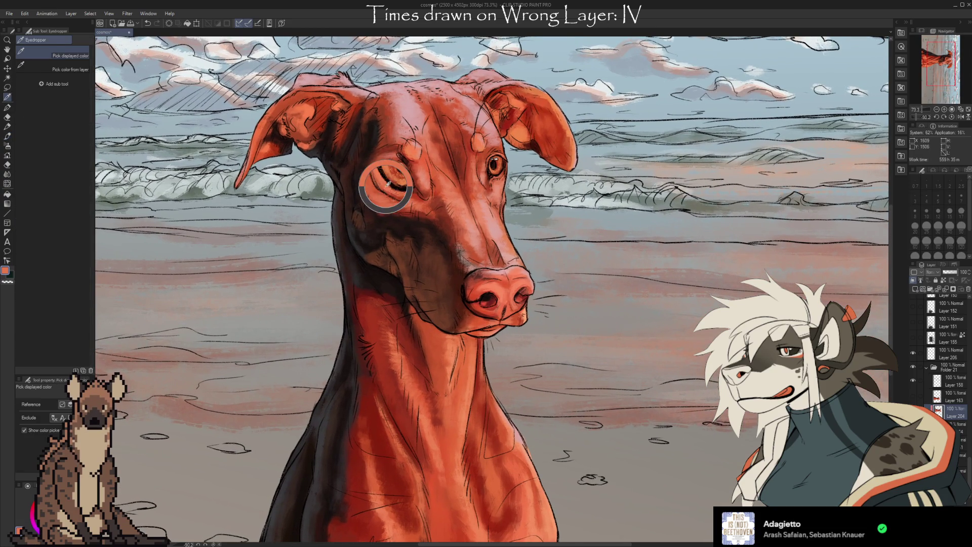
{"action": "left_click", "coordinate": [388, 183], "text": "alt"}
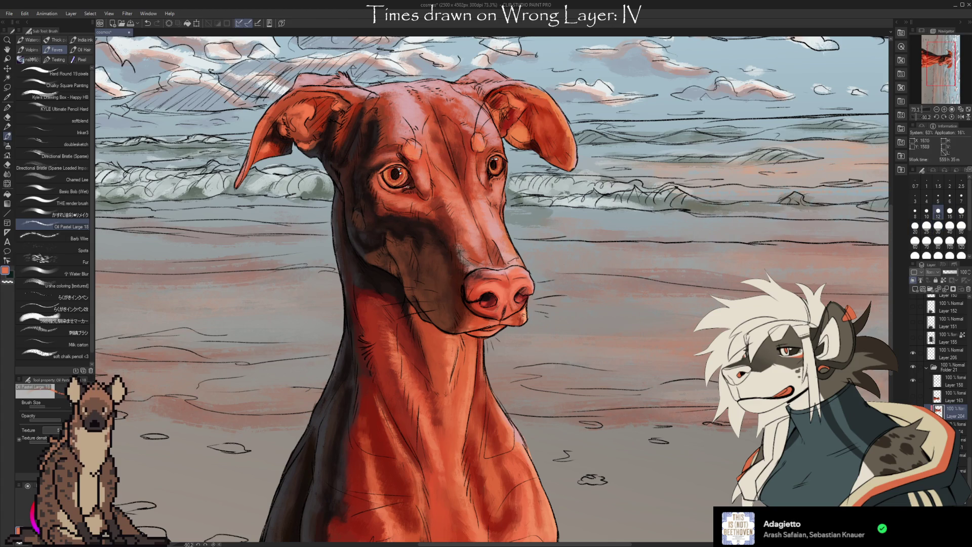
{"action": "left_click", "coordinate": [412, 183], "text": "alt"}
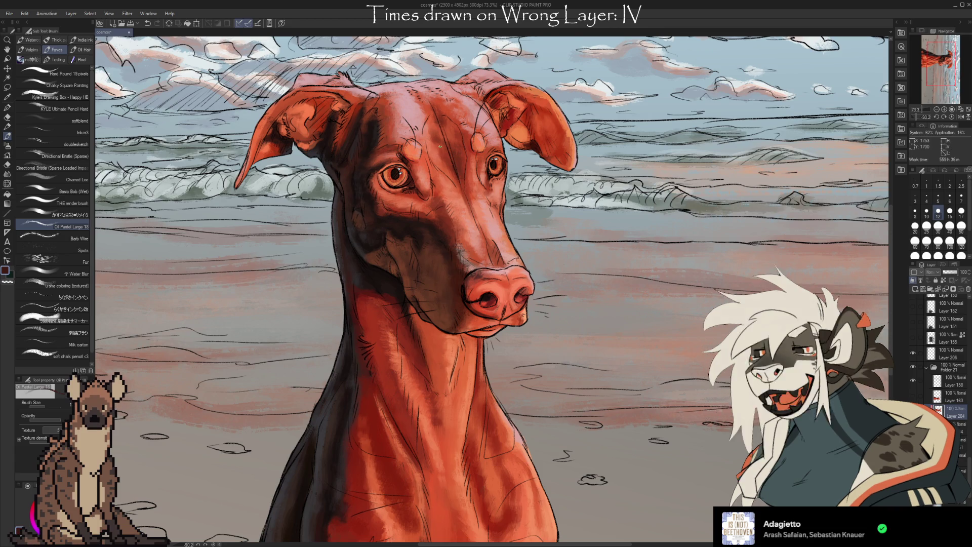
{"action": "left_click_drag", "start_coordinate": [507, 127], "coordinate": [502, 123]}
{"action": "left_click", "coordinate": [529, 141], "text": "alt"}
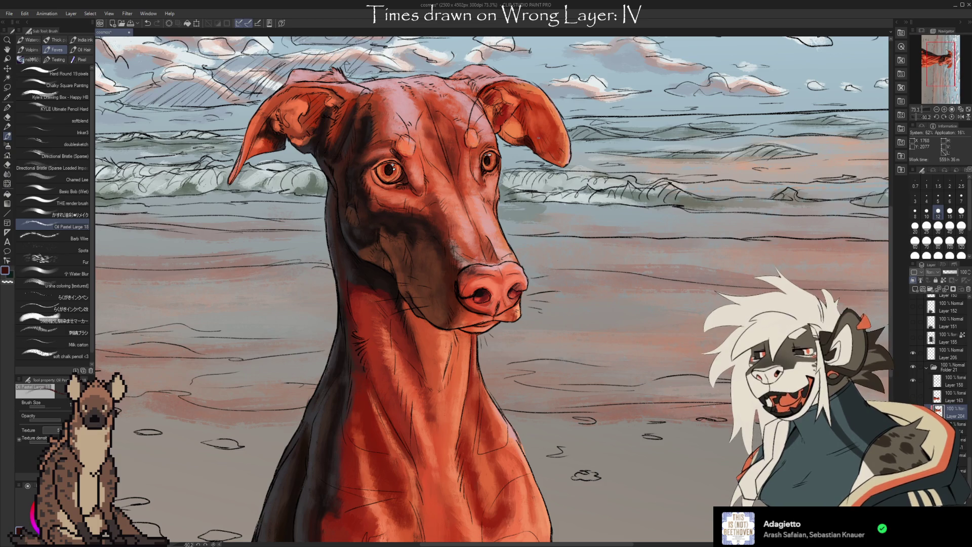
{"action": "left_click_drag", "start_coordinate": [570, 219], "coordinate": [594, 170]}
{"action": "key", "text": "i"}
{"action": "key", "text": "b"}
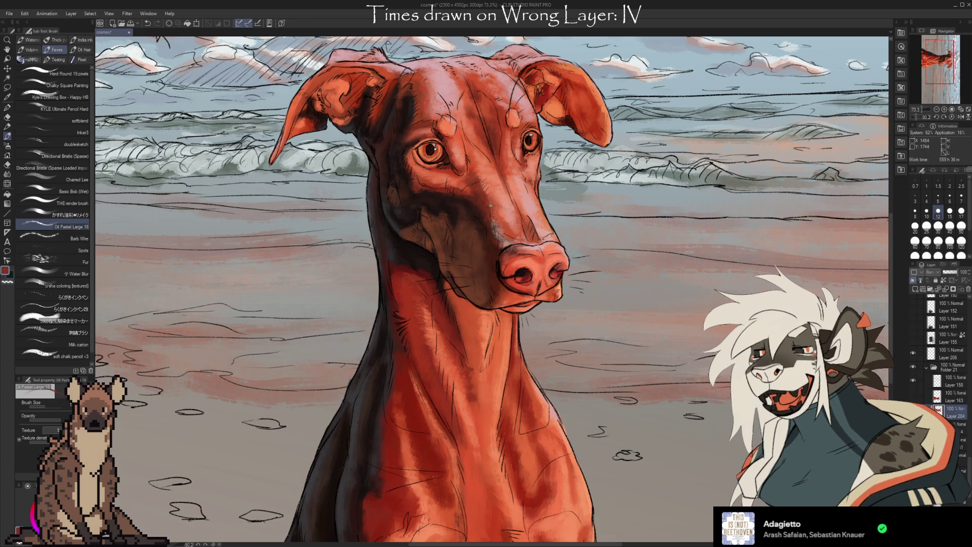
Step: Paint the face with the coat red, a brighter orange-red and a darker nose red
{"action": "left_click_drag", "start_coordinate": [627, 201], "coordinate": [602, 190]}
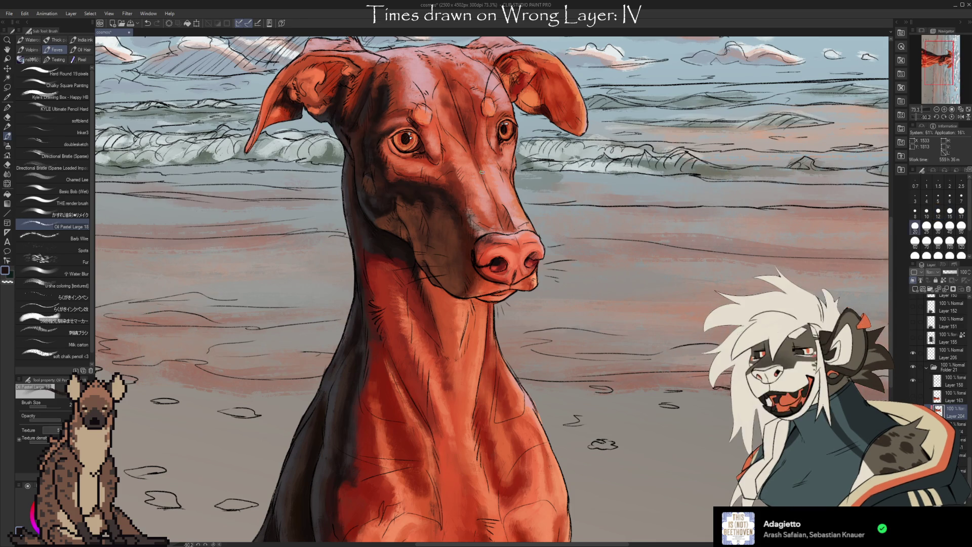
{"action": "key", "text": "i"}
{"action": "left_click", "coordinate": [454, 181]}
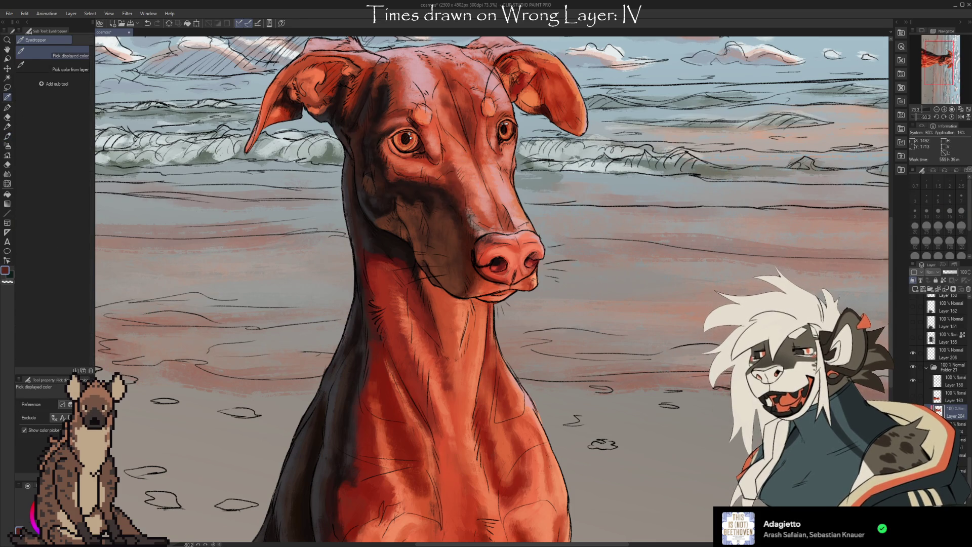
{"action": "key", "text": "b"}
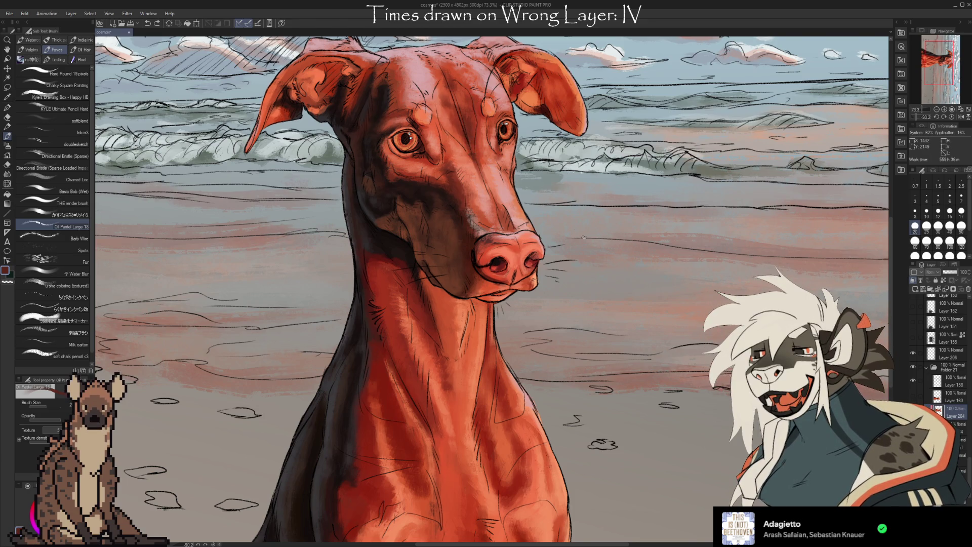
{"action": "left_click_drag", "start_coordinate": [578, 227], "coordinate": [552, 194]}
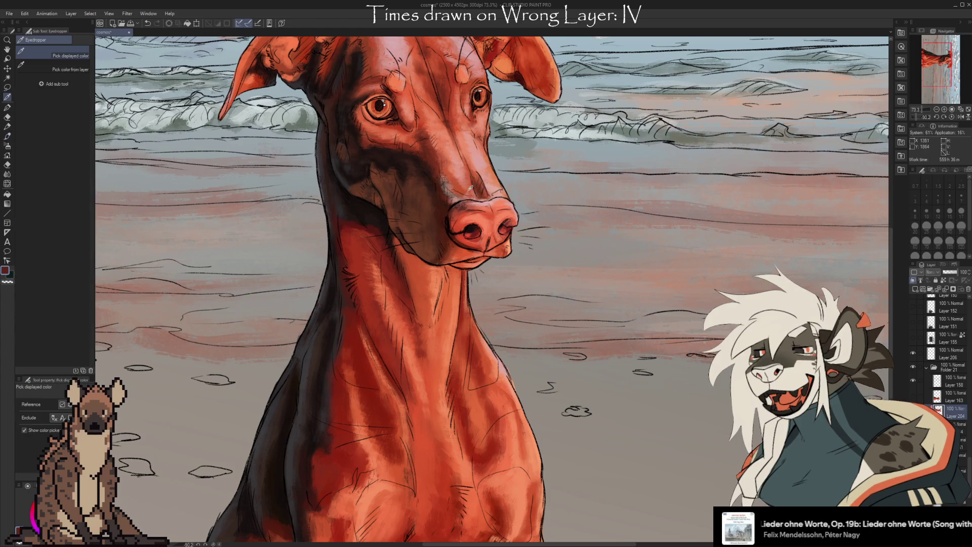
{"action": "left_click", "coordinate": [476, 182], "text": "alt"}
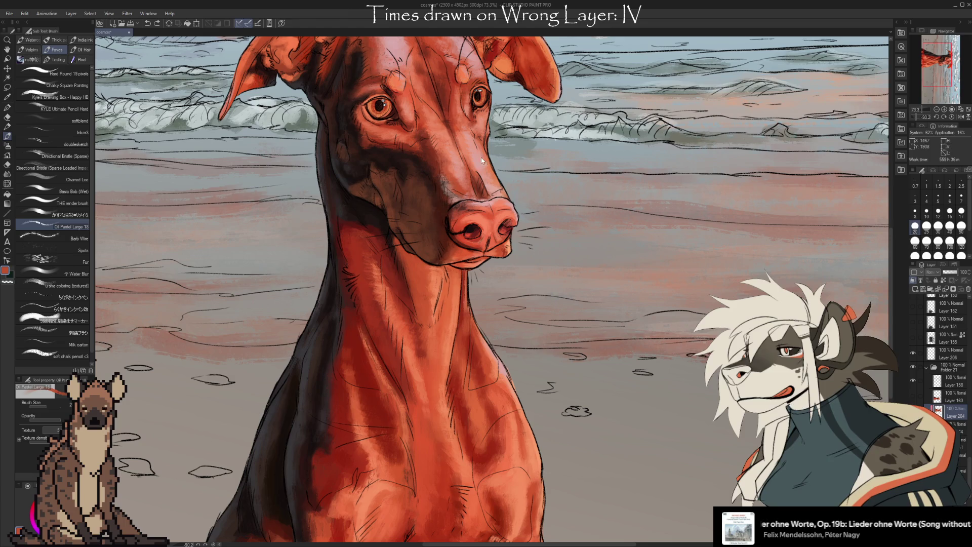
{"action": "left_click", "coordinate": [482, 189], "text": "alt"}
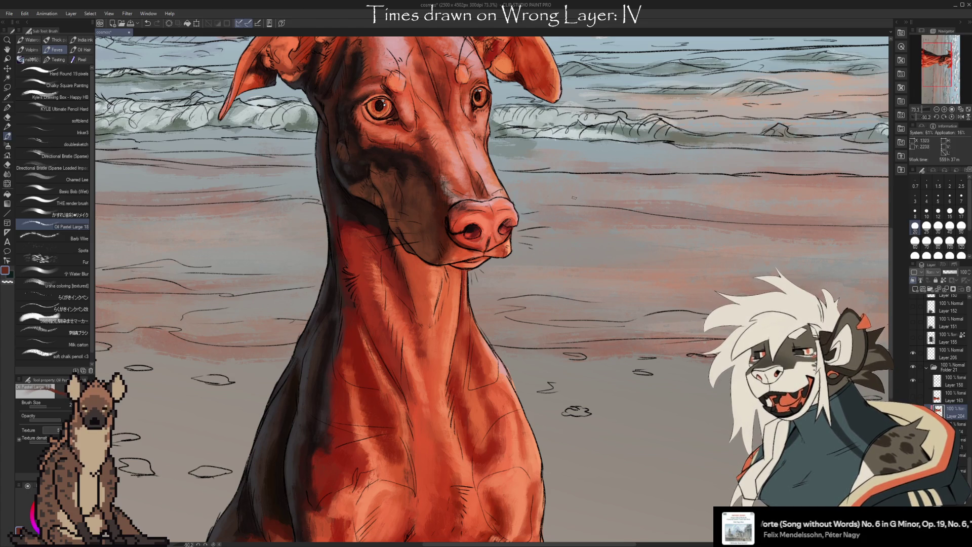
Step: Refine the nose with dark maroon, light pink highlights, orange-red and salmon tones
{"action": "left_click_drag", "start_coordinate": [572, 198], "coordinate": [567, 189]}
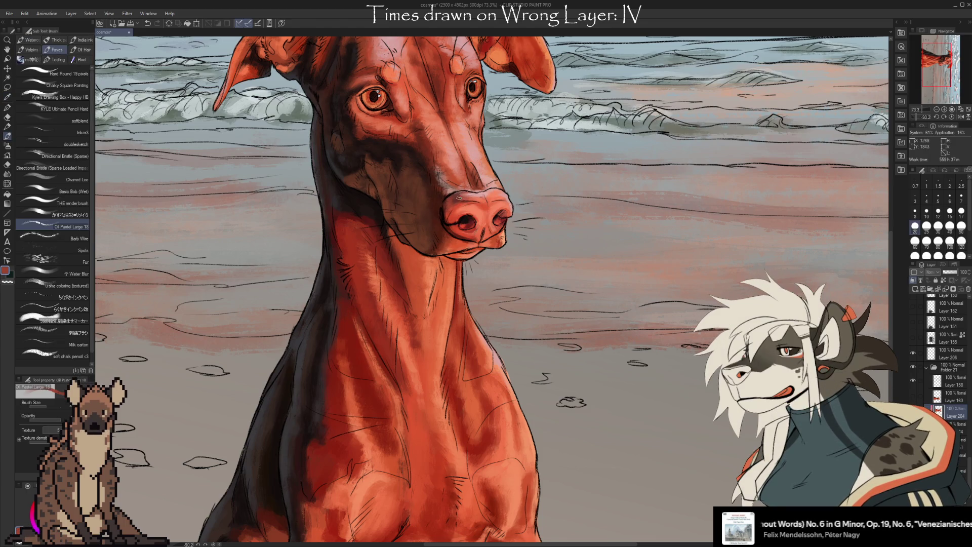
{"action": "left_click", "coordinate": [459, 198], "text": "alt"}
{"action": "left_click", "coordinate": [450, 204], "text": "alt"}
{"action": "left_click", "coordinate": [459, 200], "text": "alt"}
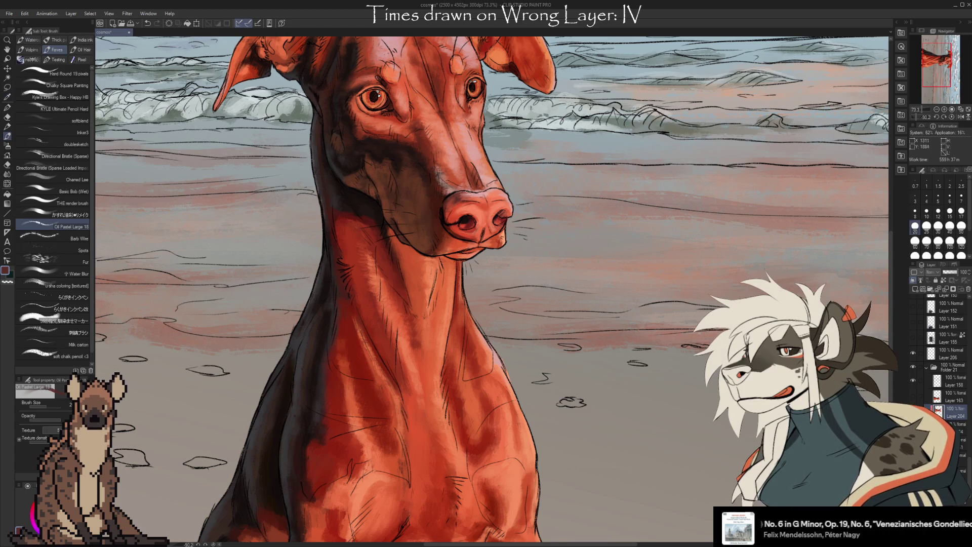
{"action": "left_click", "coordinate": [460, 193], "text": "alt"}
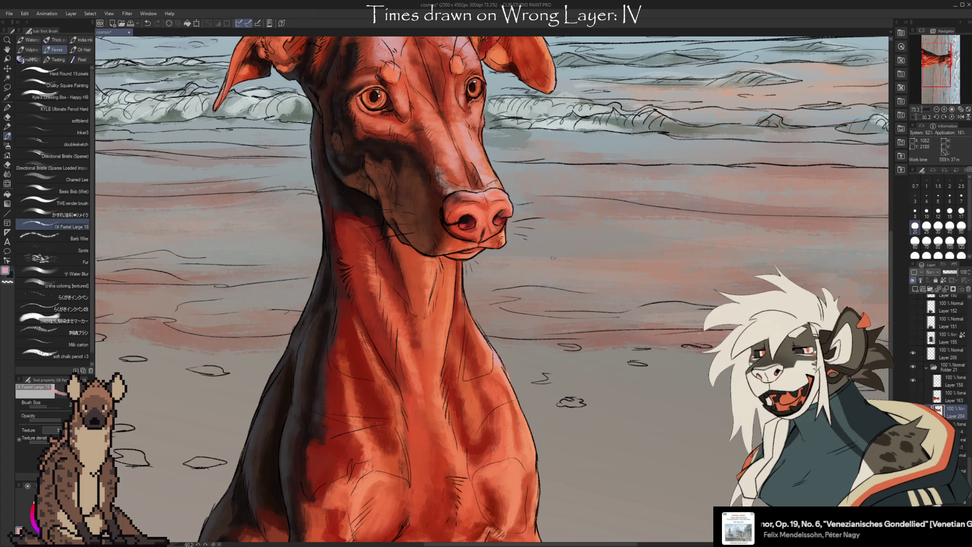
{"action": "left_click_drag", "start_coordinate": [561, 235], "coordinate": [549, 223]}
{"action": "left_click", "coordinate": [468, 212], "text": "alt"}
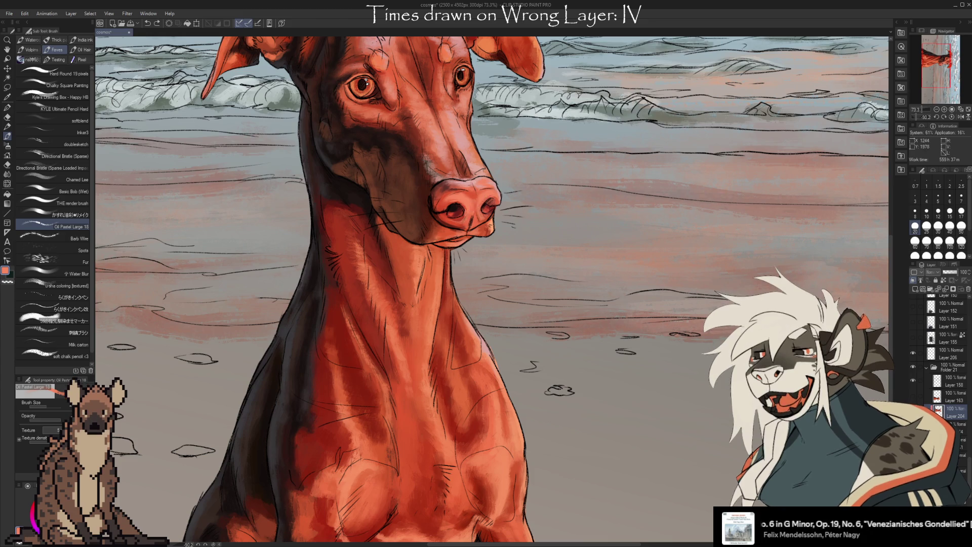
{"action": "left_click", "coordinate": [445, 216], "text": "alt"}
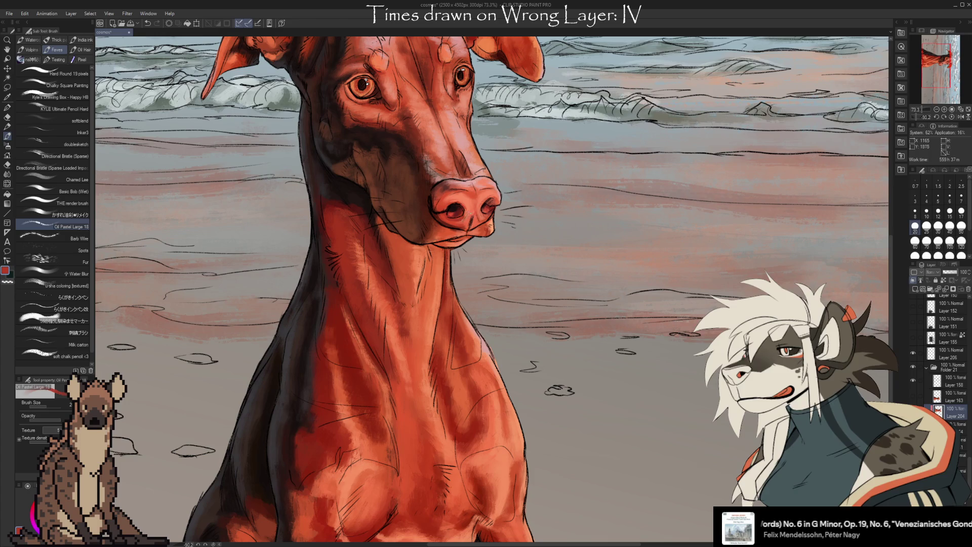
{"action": "left_click", "coordinate": [461, 223], "text": "alt"}
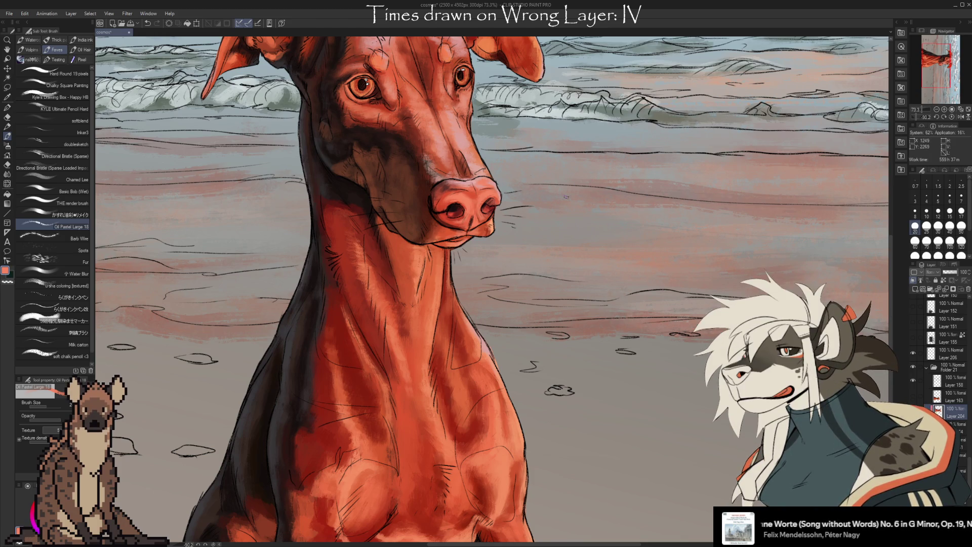
{"action": "left_click_drag", "start_coordinate": [583, 216], "coordinate": [577, 269]}
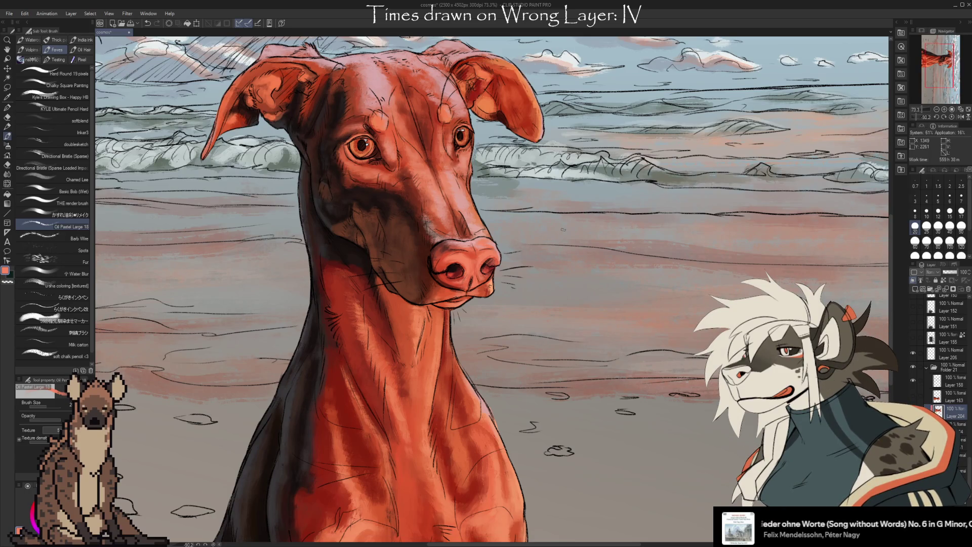
{"action": "left_click_drag", "start_coordinate": [570, 299], "coordinate": [541, 108]}
Step: Sample the neck's red and orange and raise the brush size to 40
{"action": "key", "text": "i"}
{"action": "left_click", "coordinate": [447, 252]}
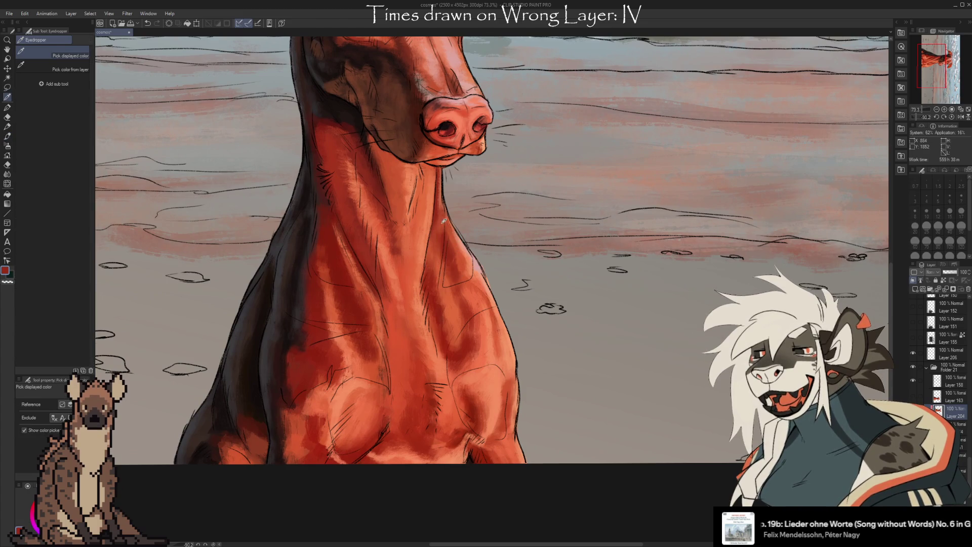
{"action": "key", "text": "b"}
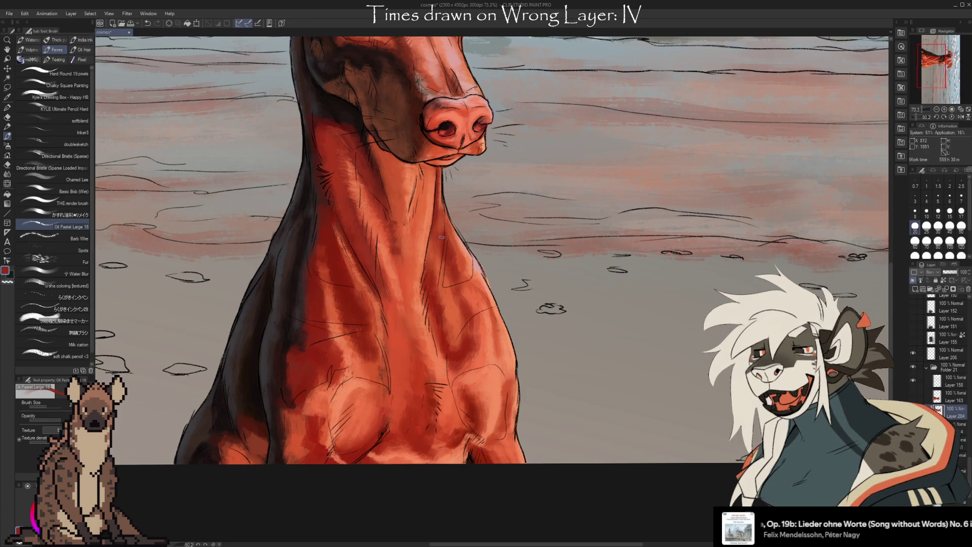
{"action": "left_click", "coordinate": [397, 210], "text": "alt"}
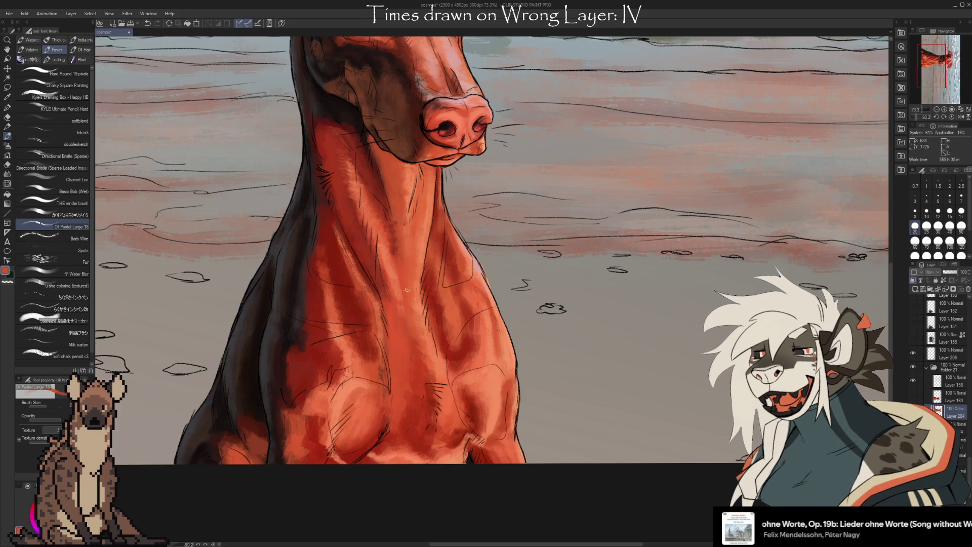
{"action": "left_click_drag", "start_coordinate": [545, 269], "coordinate": [553, 233]}
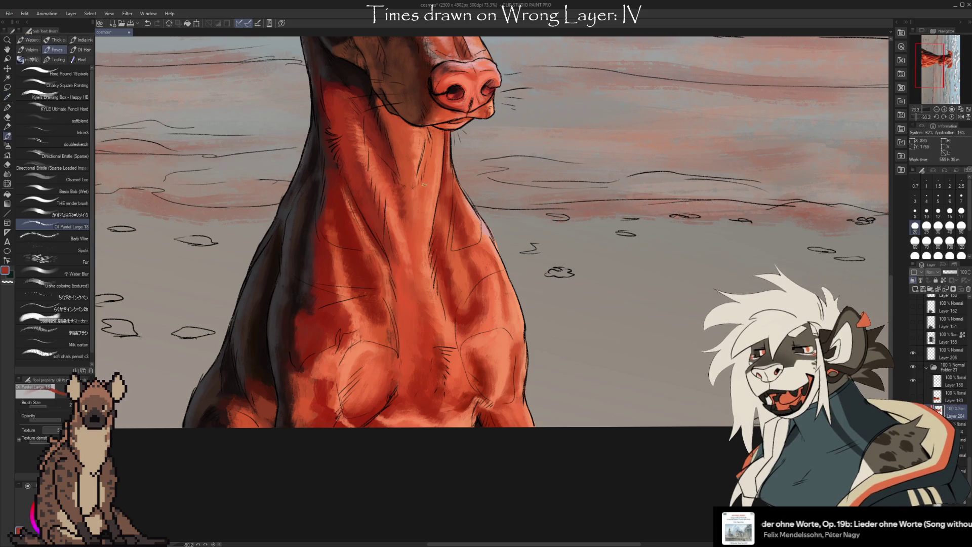
{"action": "key", "text": "bracketright"}
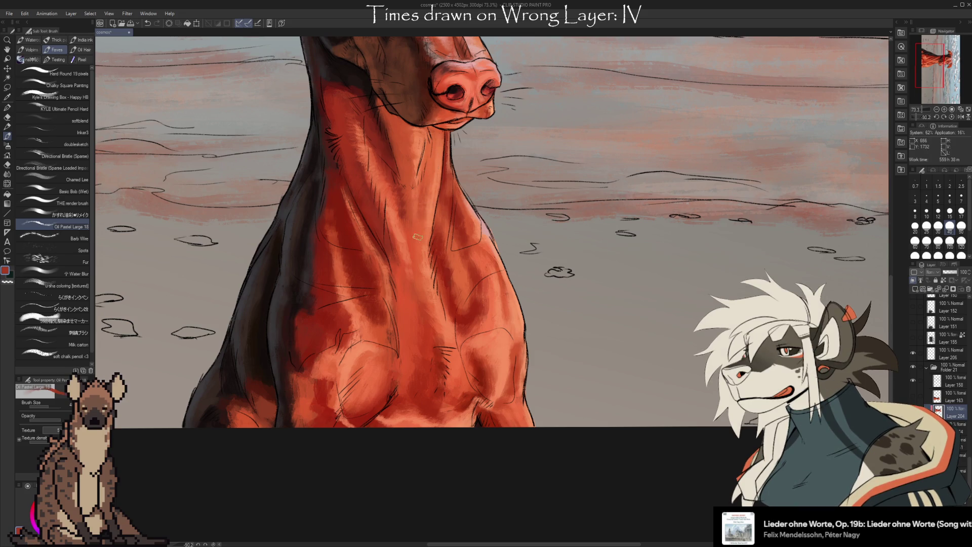
Step: Model the neck and chest muscles, alternating orange highlights with dark red shadows
{"action": "left_click", "coordinate": [416, 247], "text": "alt"}
{"action": "left_click", "coordinate": [434, 209], "text": "alt"}
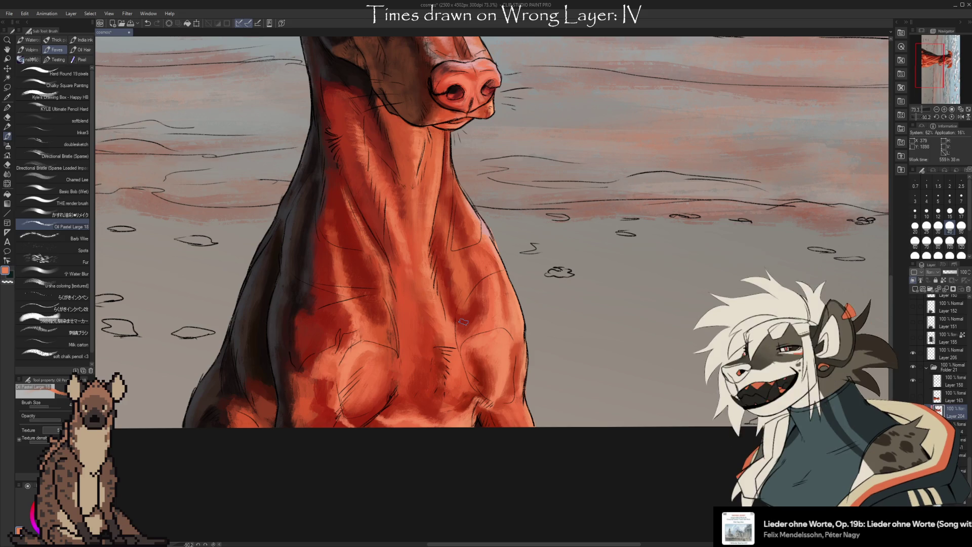
{"action": "left_click", "coordinate": [446, 279], "text": "alt"}
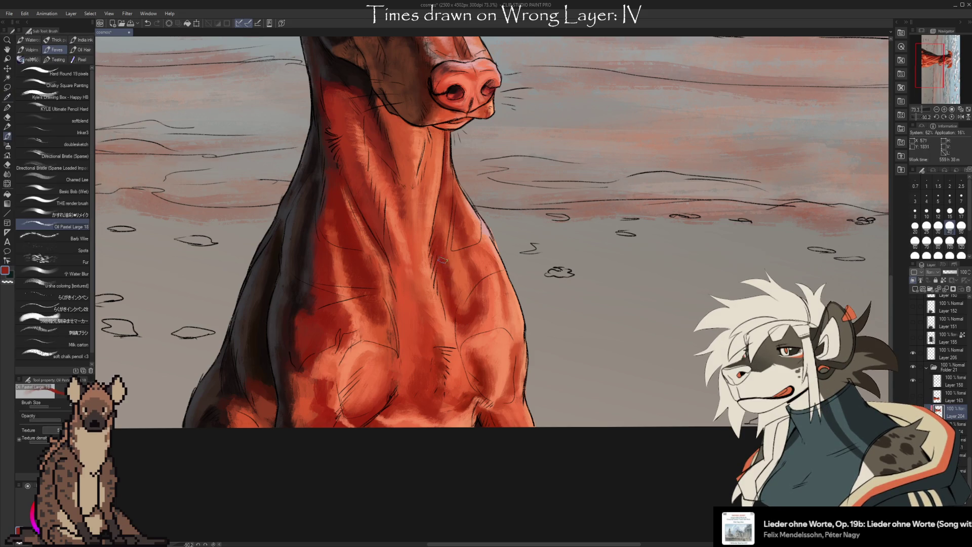
{"action": "left_click", "coordinate": [454, 278], "text": "alt"}
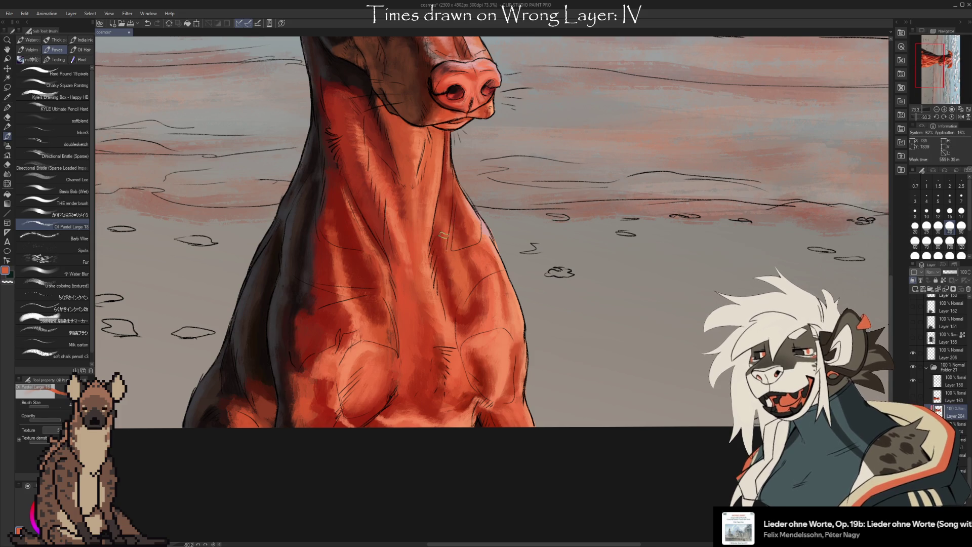
{"action": "left_click", "coordinate": [446, 282], "text": "alt"}
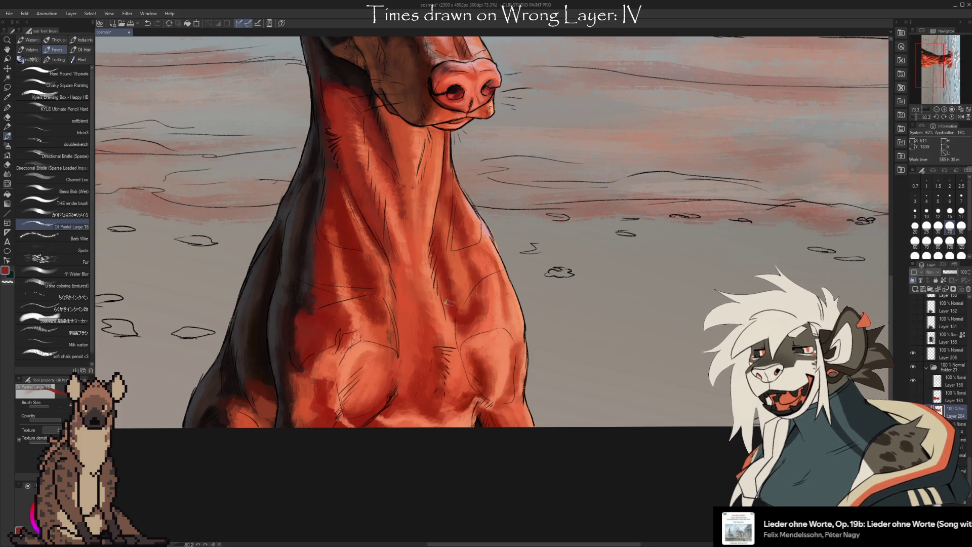
{"action": "left_click", "coordinate": [426, 343], "text": "alt"}
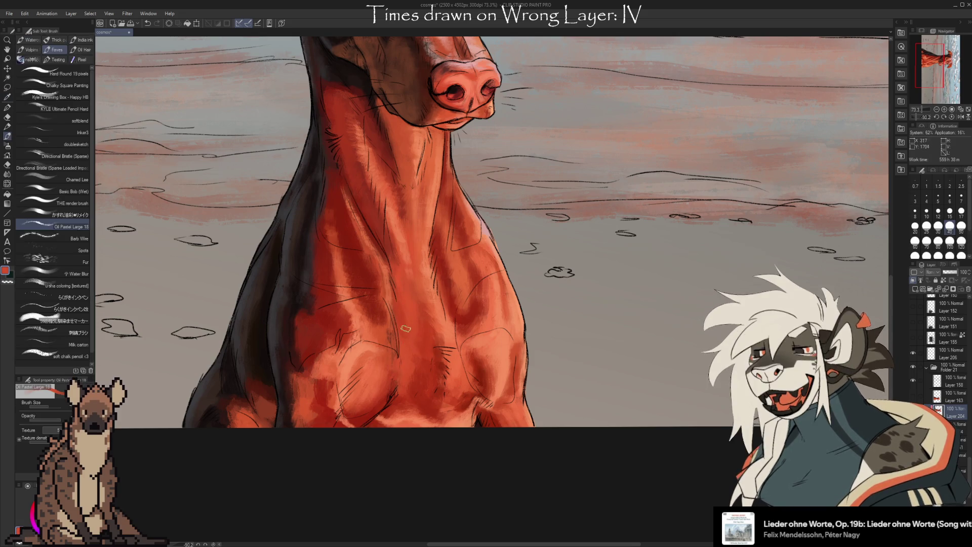
{"action": "key", "text": "alt"}
{"action": "left_click", "coordinate": [373, 296], "text": "alt"}
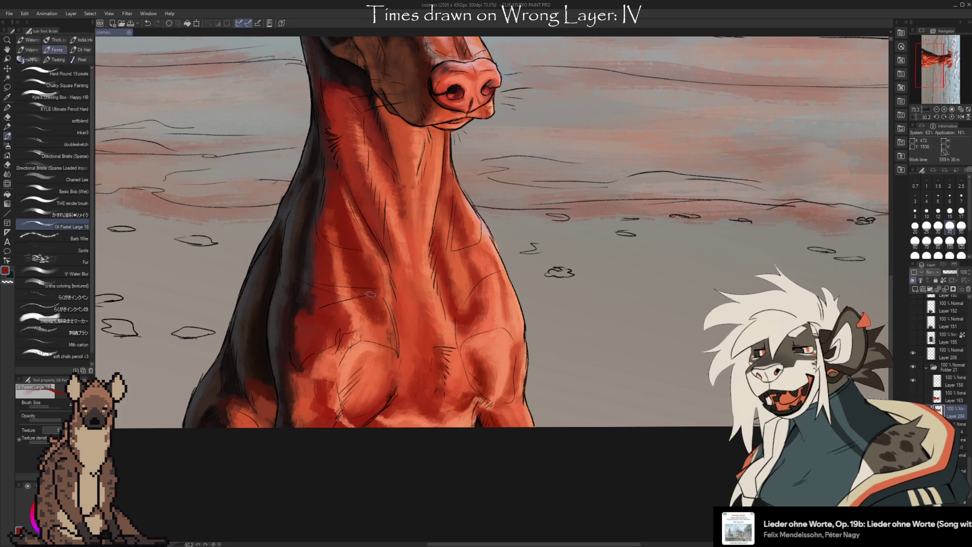
{"action": "scroll", "coordinate": [537, 384], "scroll_direction": "down", "scroll_amount": 2}
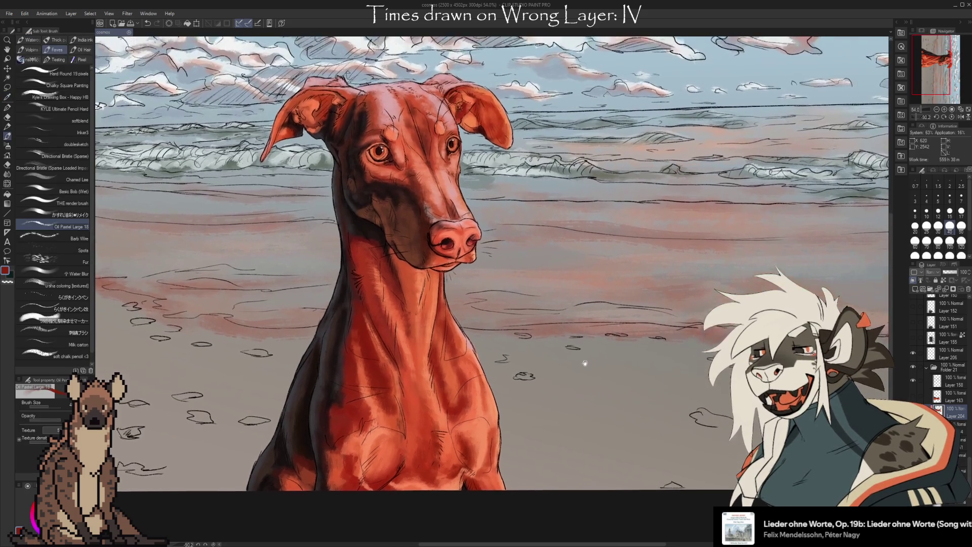
Step: Sample the muzzle red, soft-erase briefly, and resume painting the muzzle
{"action": "key", "text": "alt"}
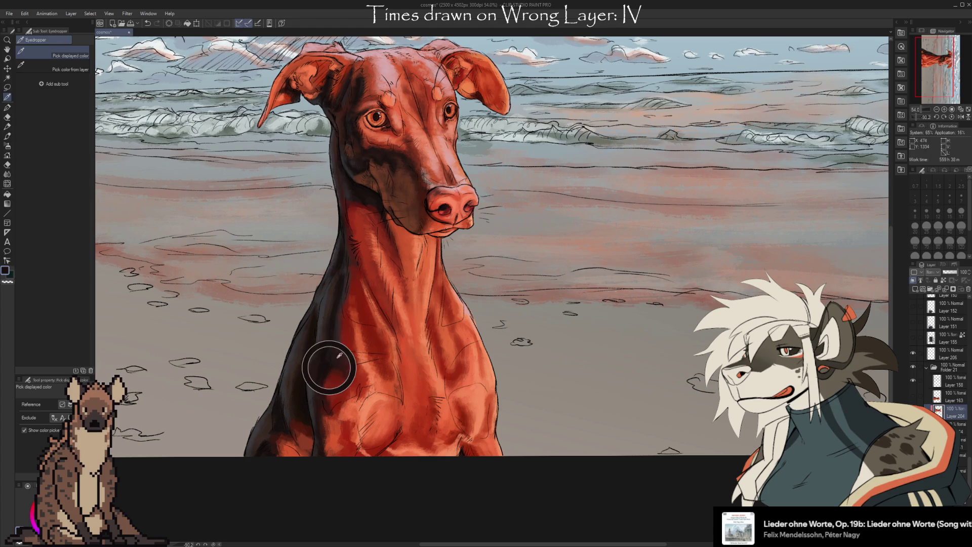
{"action": "key", "text": "b"}
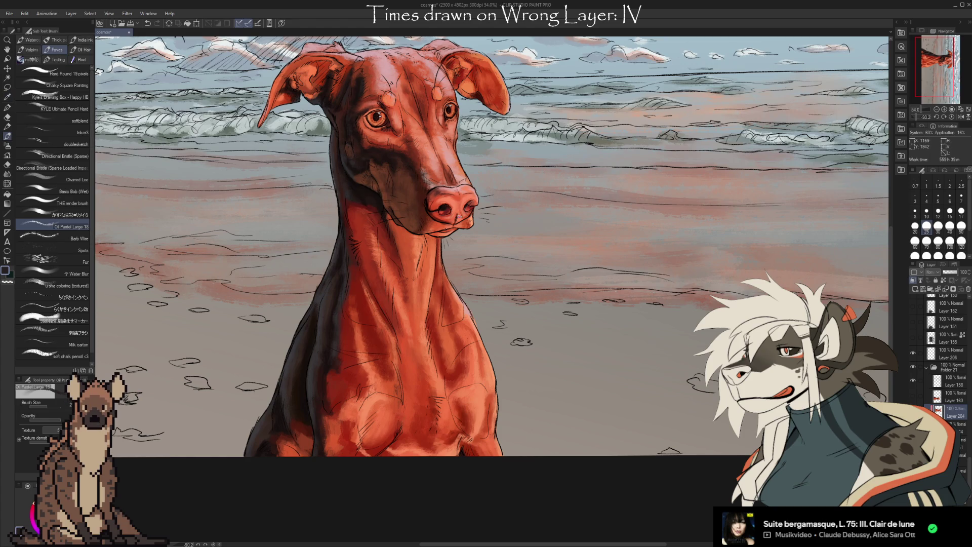
{"action": "mouse_move", "coordinate": [599, 313]}
{"action": "left_mouse_down"}
{"action": "mouse_move", "coordinate": [589, 343]}
{"action": "mouse_move", "coordinate": [600, 329]}
{"action": "left_mouse_up"}
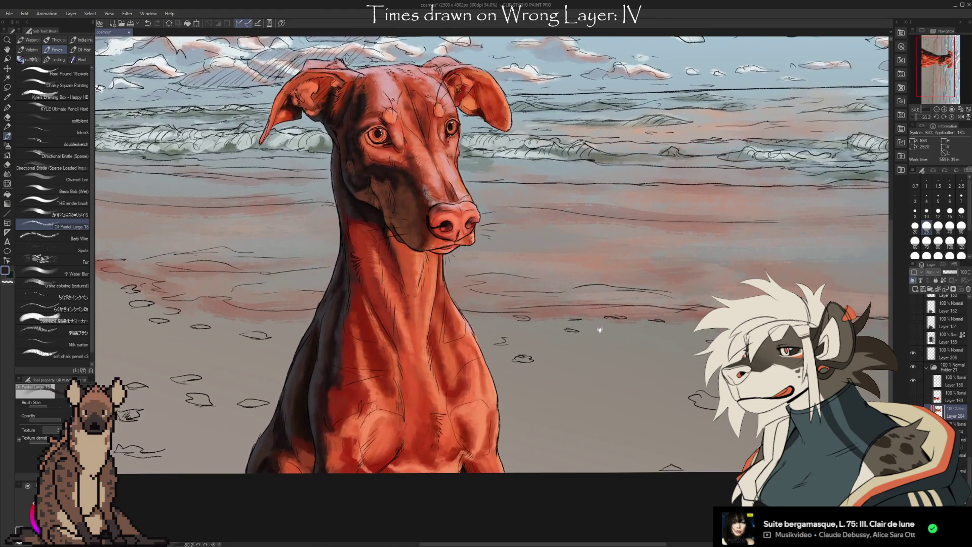
{"action": "key", "text": "i"}
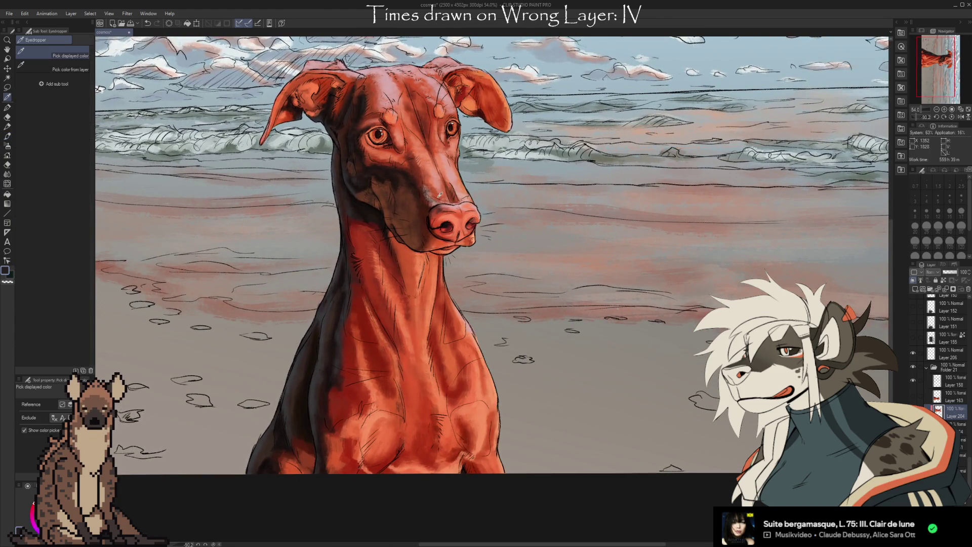
{"action": "left_click", "coordinate": [440, 195]}
{"action": "key", "text": "e"}
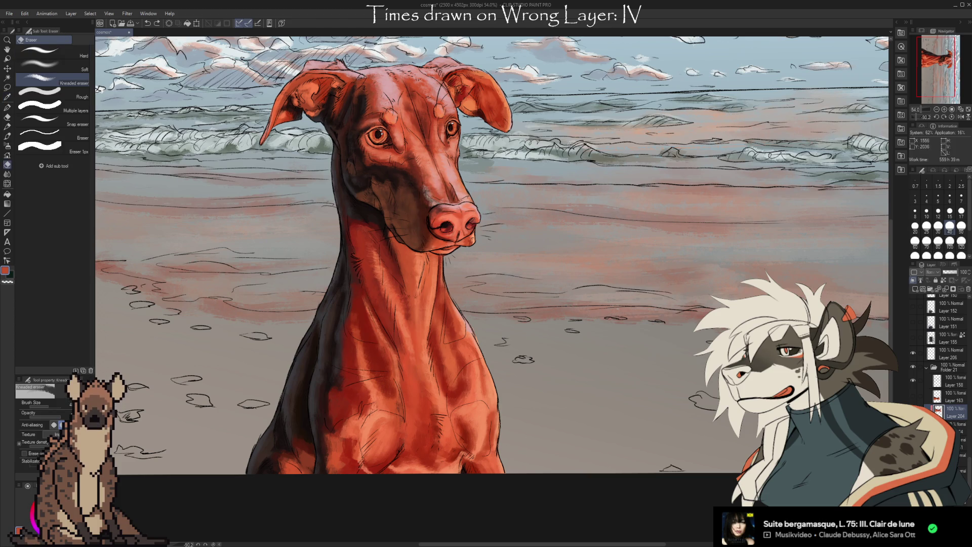
{"action": "key", "text": "i"}
{"action": "left_click", "coordinate": [439, 194]}
{"action": "key", "text": "b"}
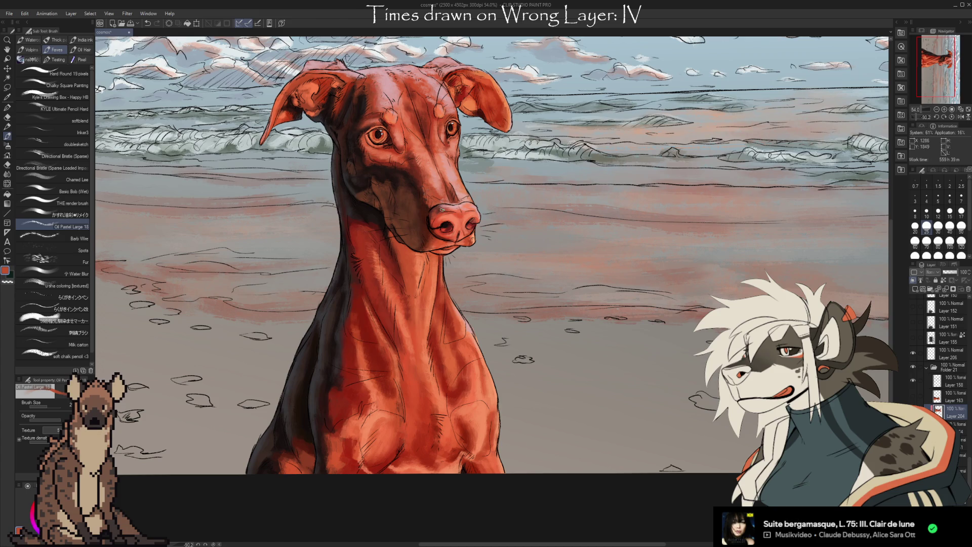
Step: Repaint the muzzle, alternating dark maroon, light pink and orange-red tones
{"action": "left_click", "coordinate": [427, 215], "text": "alt"}
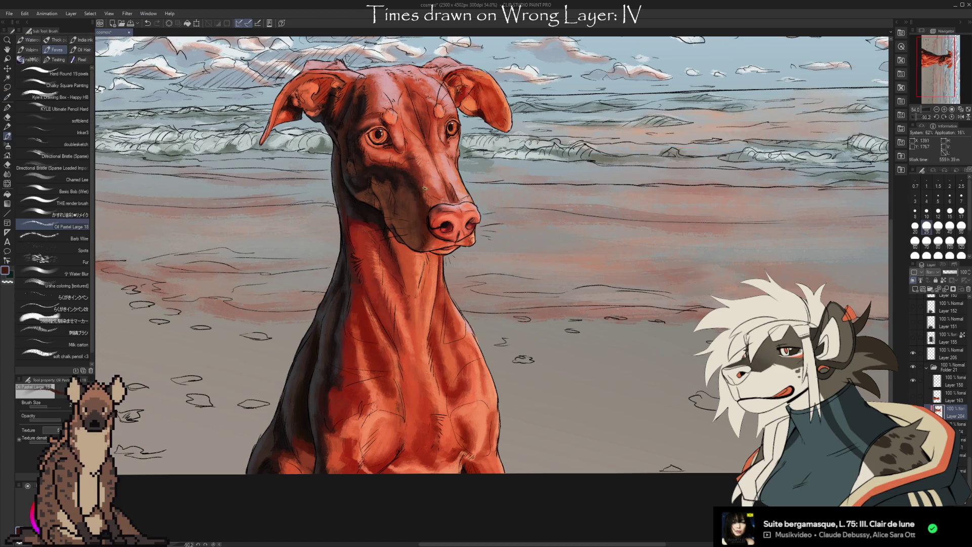
{"action": "left_click", "coordinate": [435, 203], "text": "alt"}
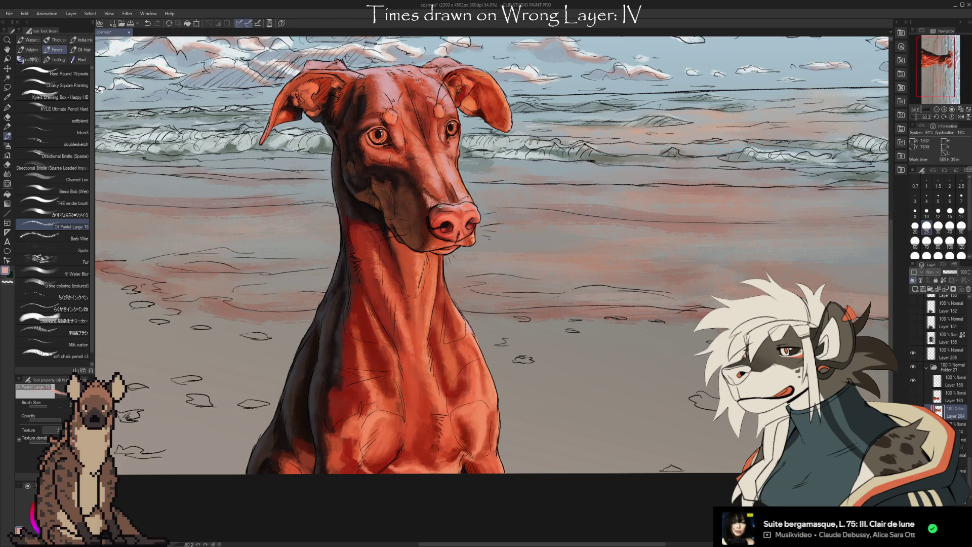
{"action": "left_click", "coordinate": [431, 192], "text": "alt"}
{"action": "left_click", "coordinate": [431, 208], "text": "alt"}
{"action": "left_click", "coordinate": [431, 195], "text": "alt"}
{"action": "left_click", "coordinate": [427, 172], "text": "alt"}
{"action": "left_click", "coordinate": [435, 194], "text": "alt"}
{"action": "left_click_drag", "start_coordinate": [438, 156], "coordinate": [431, 173]}
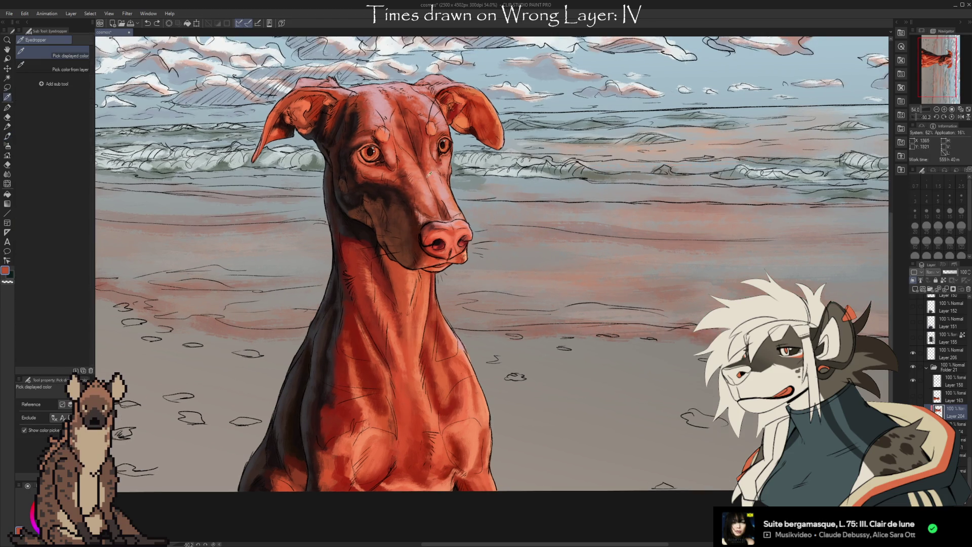
{"action": "key", "text": "b"}
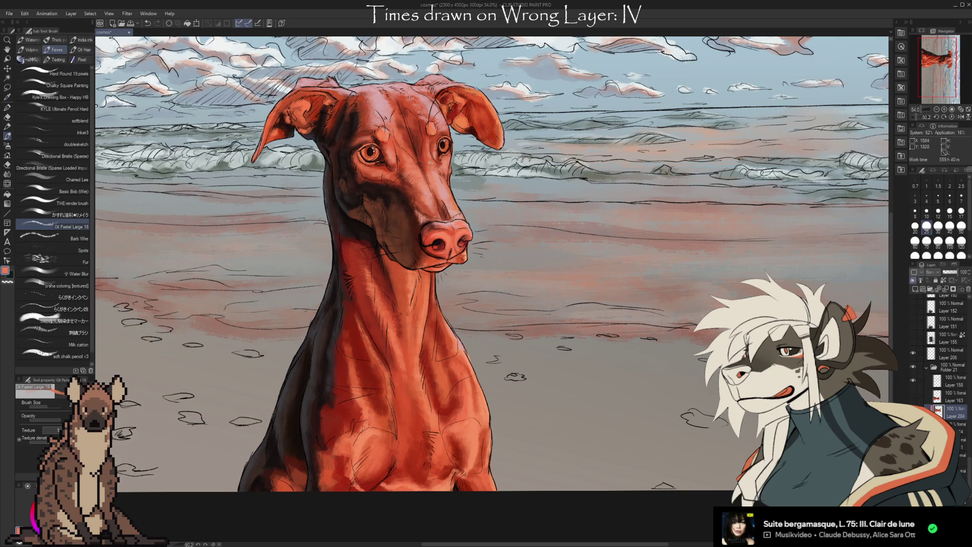
{"action": "left_click", "coordinate": [433, 193], "text": "alt"}
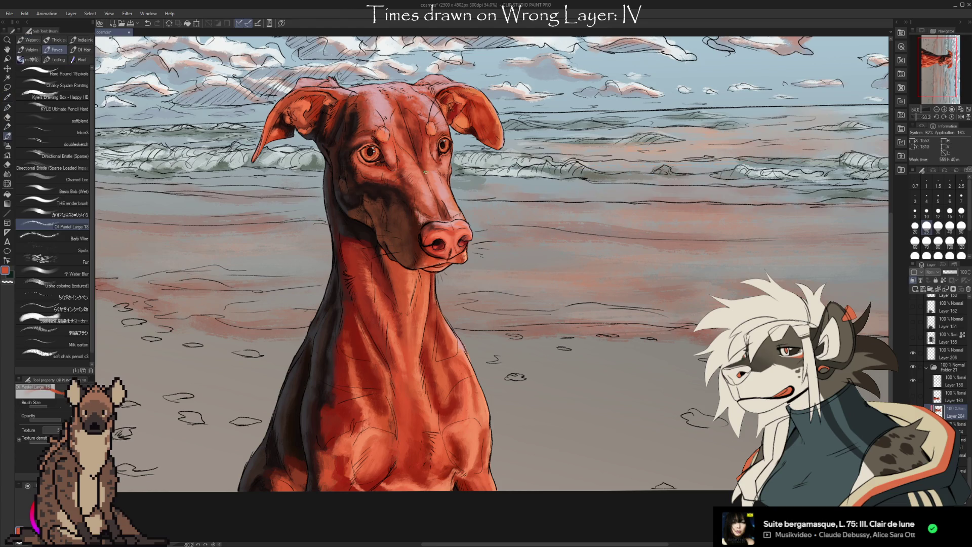
Step: Zoom in on the head and paint a lighter orange patch under the eye, then darker red
{"action": "scroll", "coordinate": [508, 215], "scroll_direction": "up", "scroll_amount": 2}
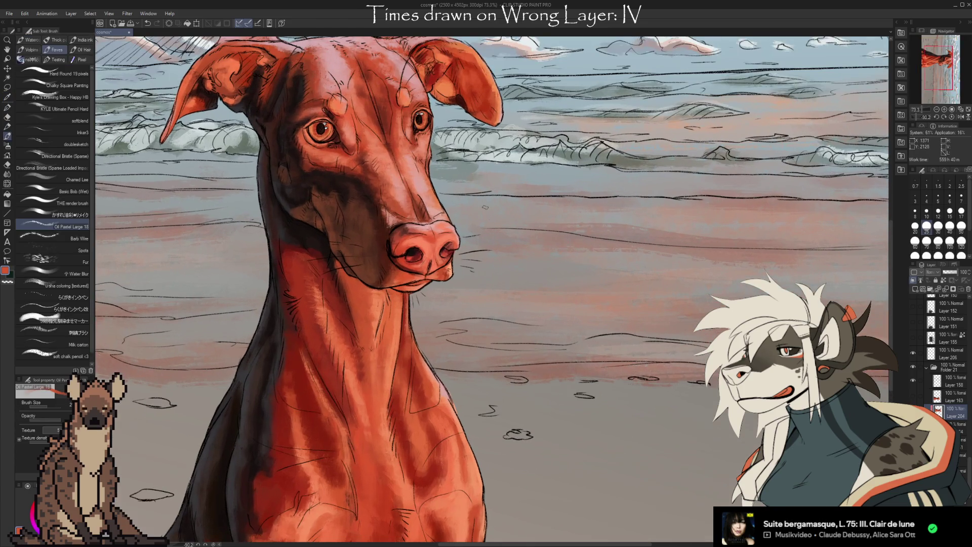
{"action": "key", "text": "i"}
{"action": "left_click_drag", "start_coordinate": [331, 134], "coordinate": [450, 188]}
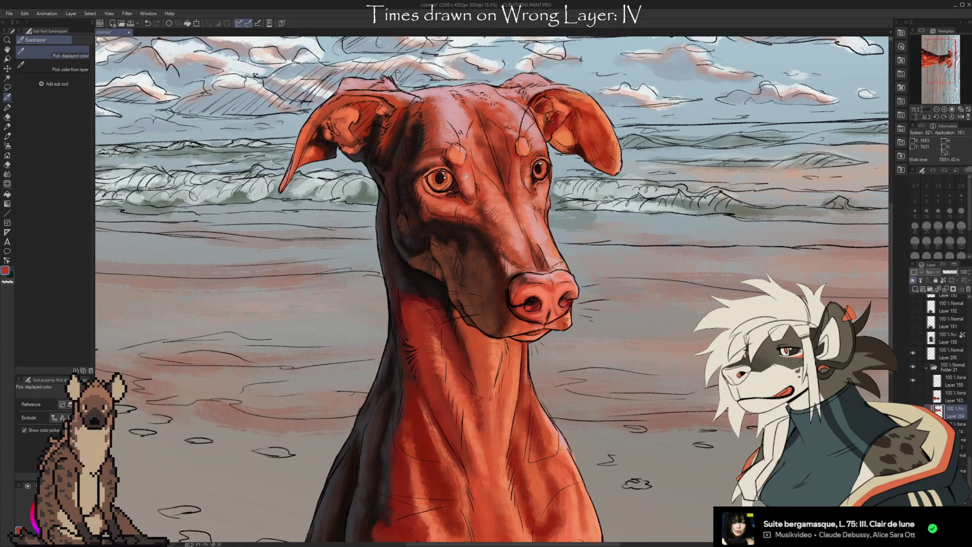
{"action": "left_click", "coordinate": [446, 205]}
{"action": "key", "text": "b"}
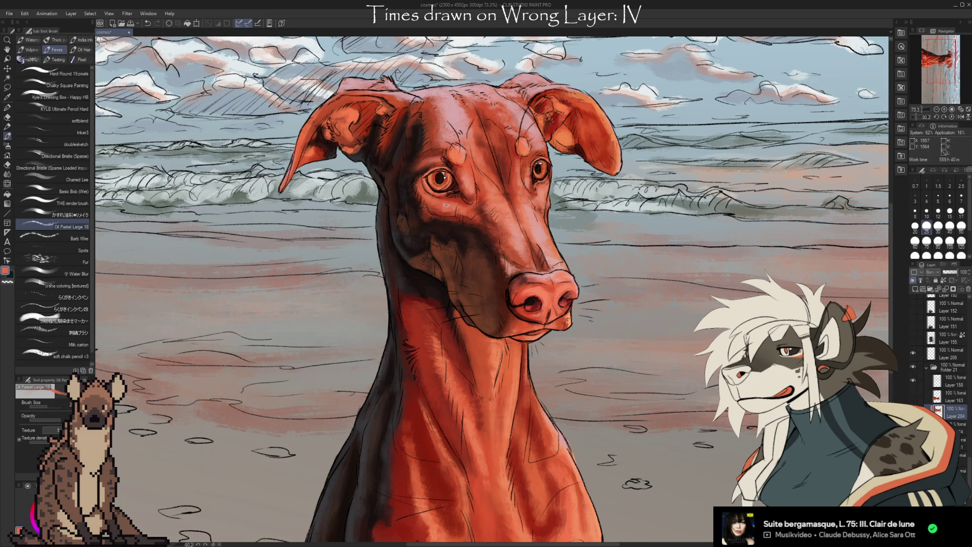
{"action": "left_click_drag", "start_coordinate": [450, 200], "coordinate": [453, 196]}
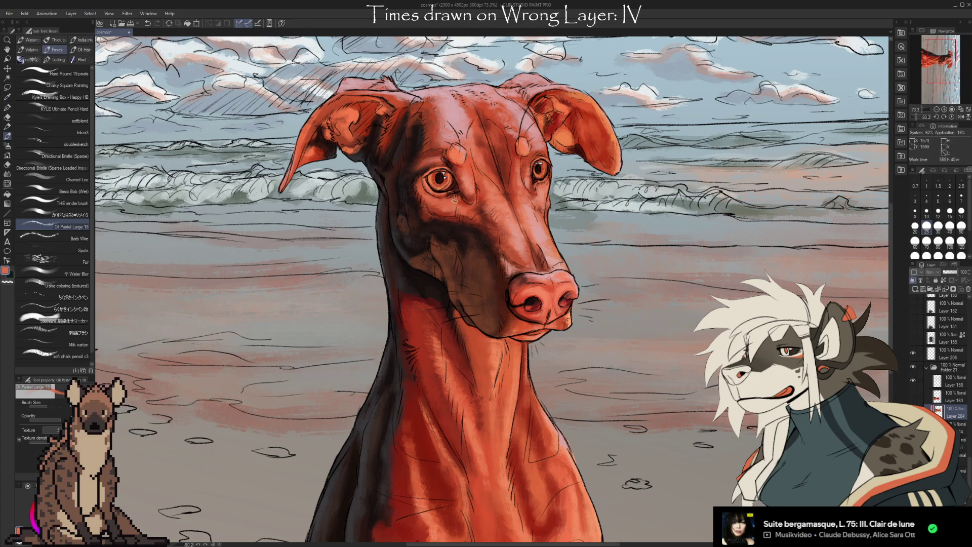
{"action": "left_click", "coordinate": [458, 202], "text": "alt"}
{"action": "left_click_drag", "start_coordinate": [634, 233], "coordinate": [592, 228]}
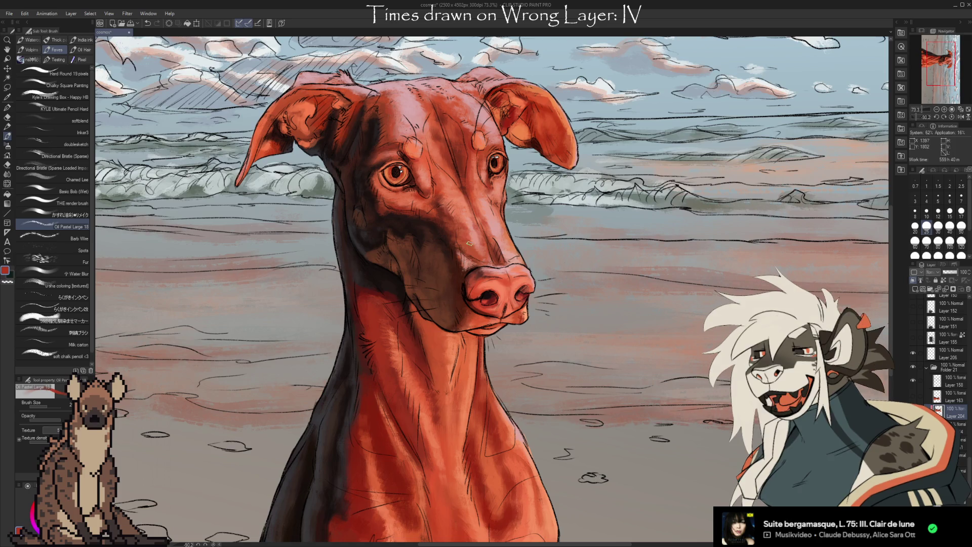
Step: Sample forehead reds and add a short stroke near the ear
{"action": "key", "text": "i"}
{"action": "left_click", "coordinate": [470, 182]}
{"action": "left_click", "coordinate": [439, 190]}
{"action": "key", "text": "b"}
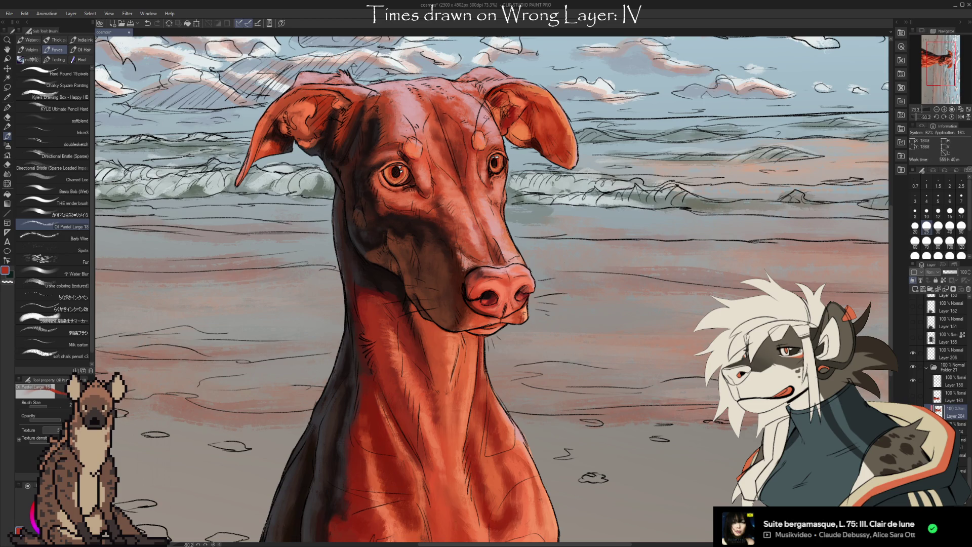
{"action": "left_click_drag", "start_coordinate": [508, 103], "coordinate": [501, 116]}
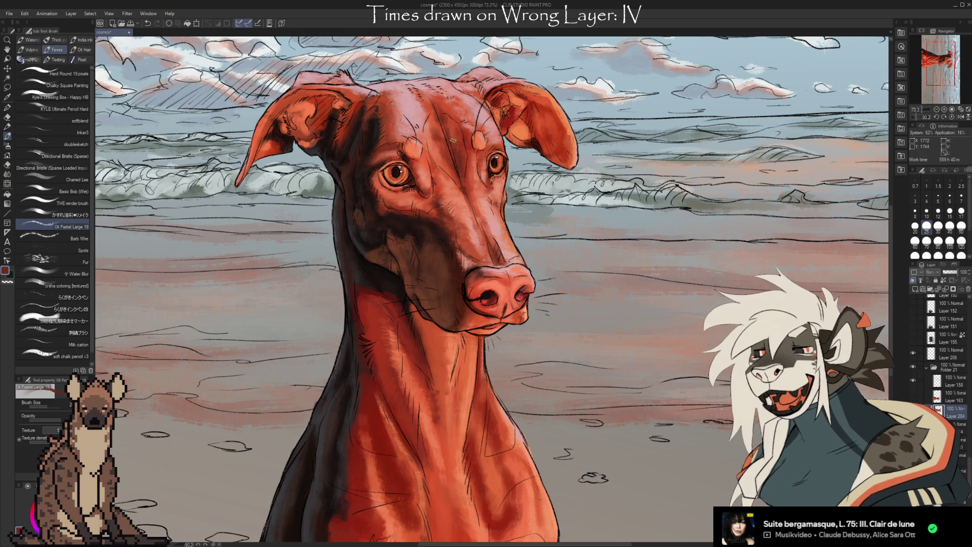
{"action": "left_click", "coordinate": [440, 134], "text": "alt"}
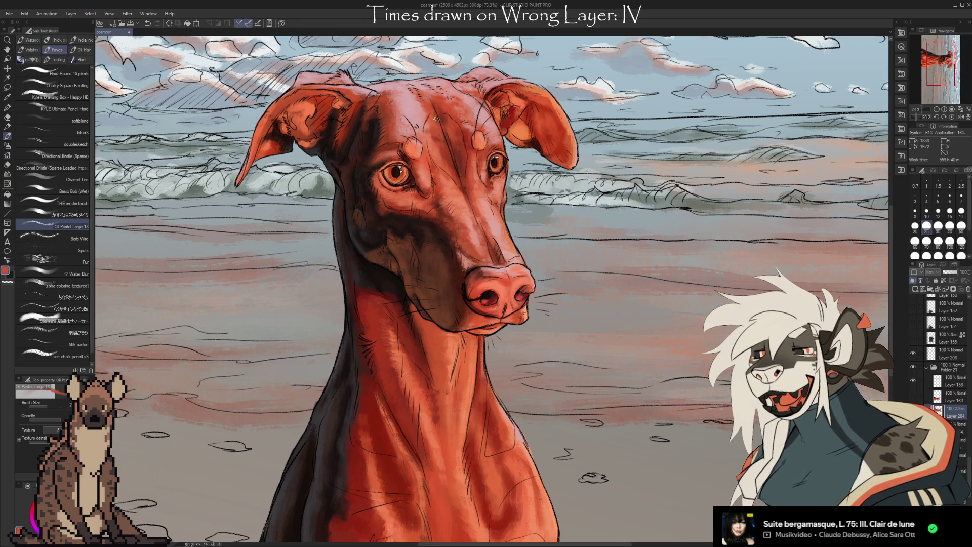
{"action": "left_click", "coordinate": [439, 138], "text": "alt"}
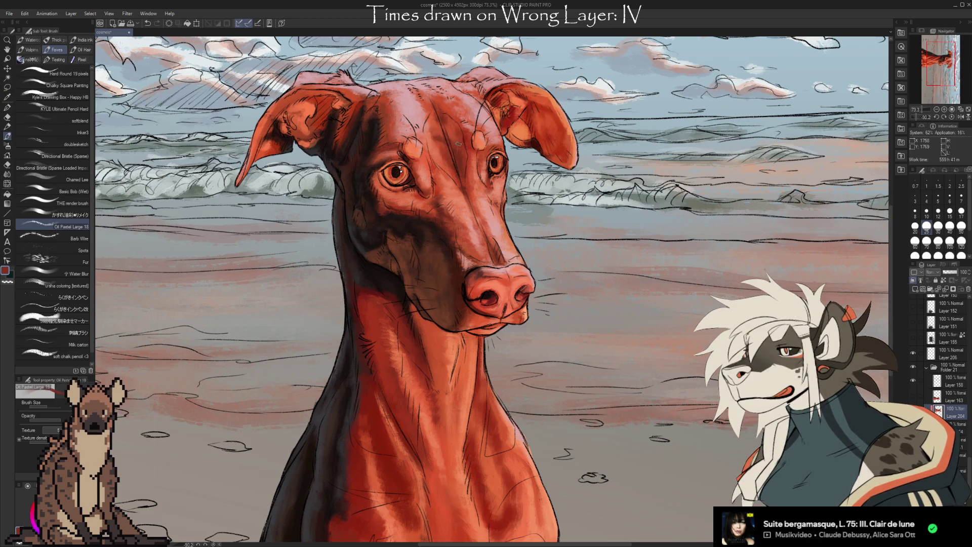
{"action": "left_click", "coordinate": [460, 128], "text": "alt"}
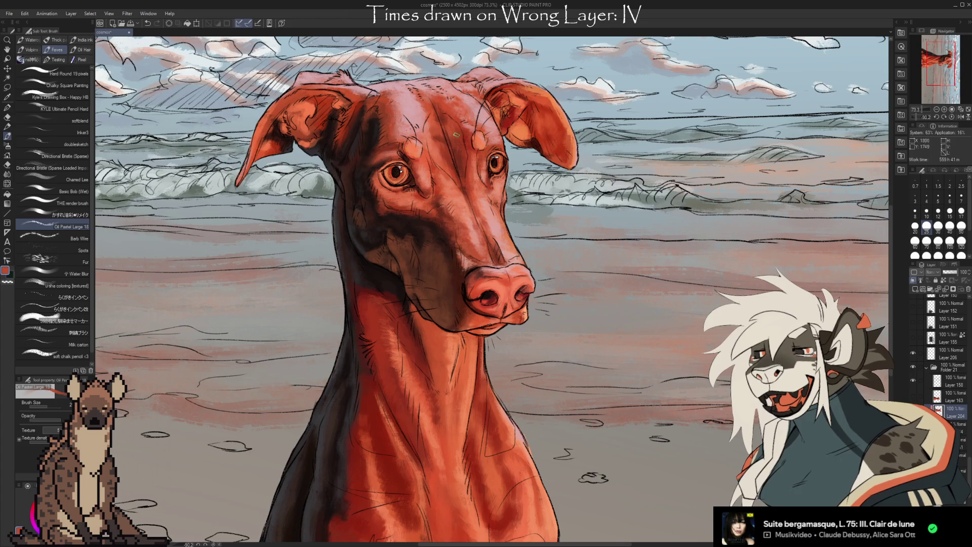
Step: Blend dark maroon and brighter reds over the bumps of the brow
{"action": "left_click", "coordinate": [462, 157], "text": "alt"}
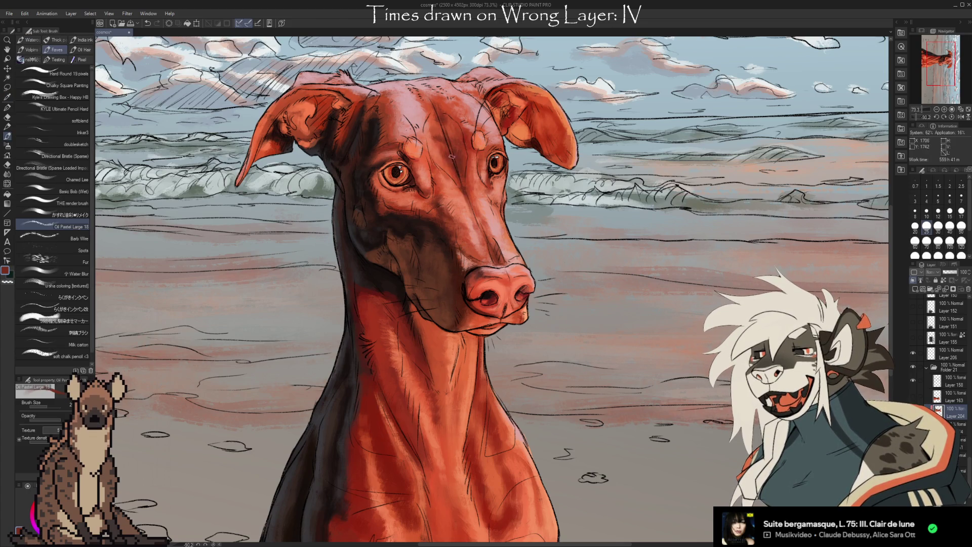
{"action": "left_click", "coordinate": [444, 150], "text": "alt"}
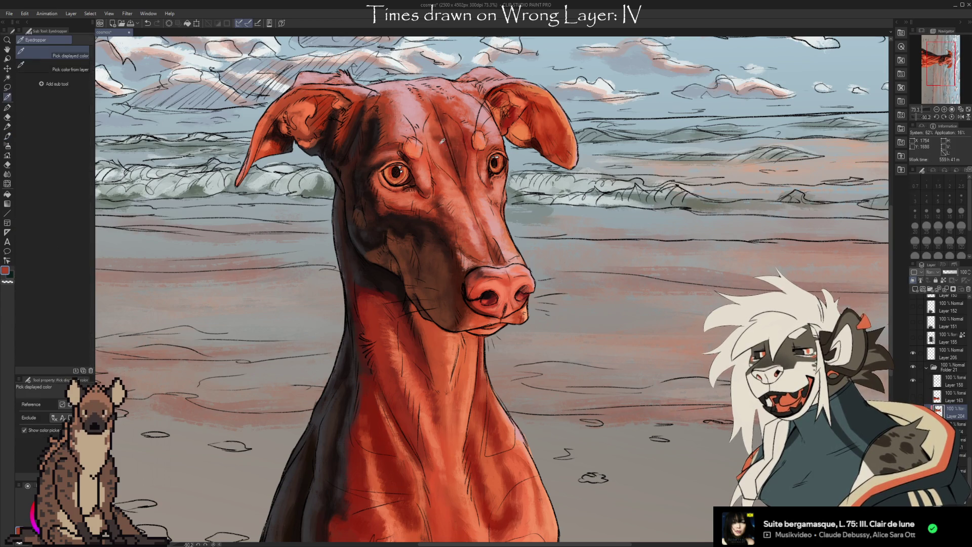
{"action": "left_click", "coordinate": [443, 153], "text": "alt"}
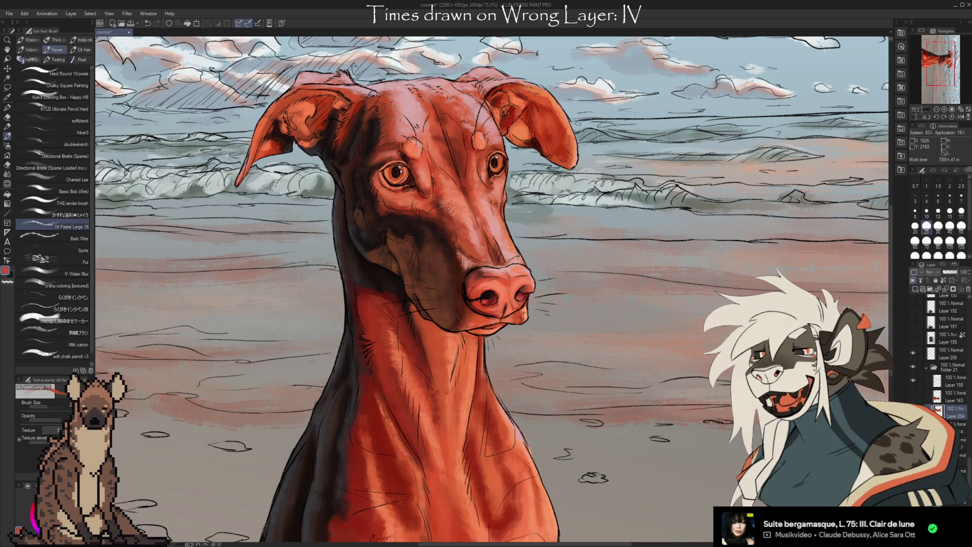
{"action": "left_click", "coordinate": [466, 144], "text": "alt"}
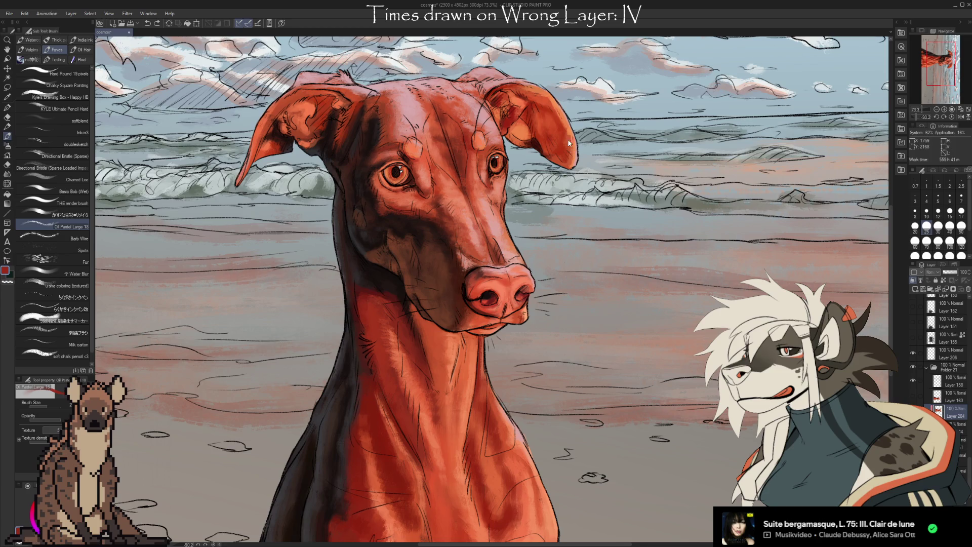
{"action": "left_click", "coordinate": [466, 153], "text": "alt"}
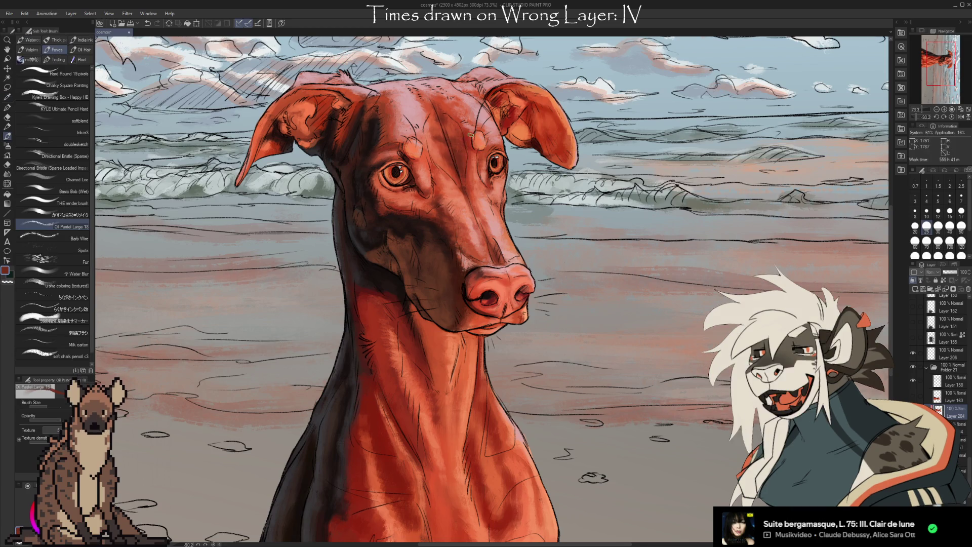
{"action": "left_click", "coordinate": [464, 146], "text": "alt"}
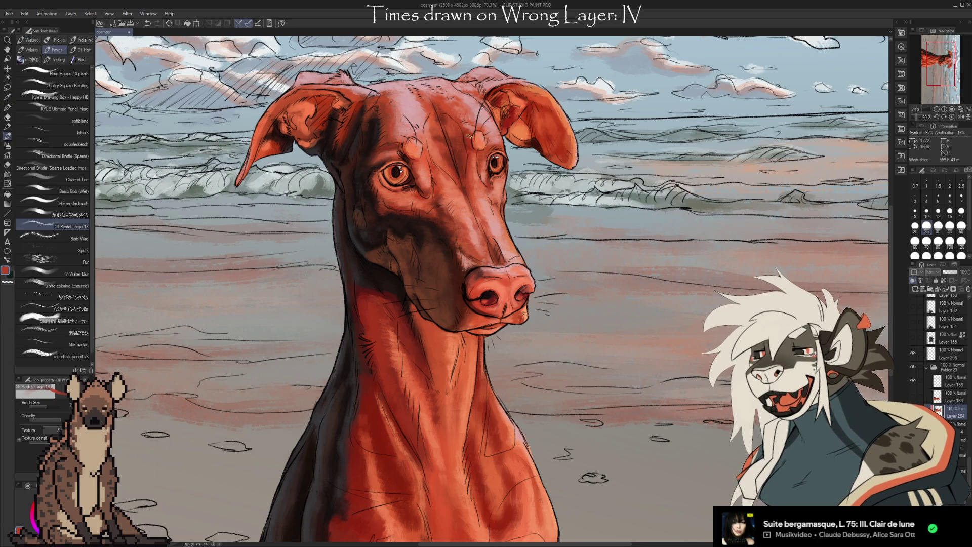
{"action": "left_click", "coordinate": [451, 142], "text": "alt"}
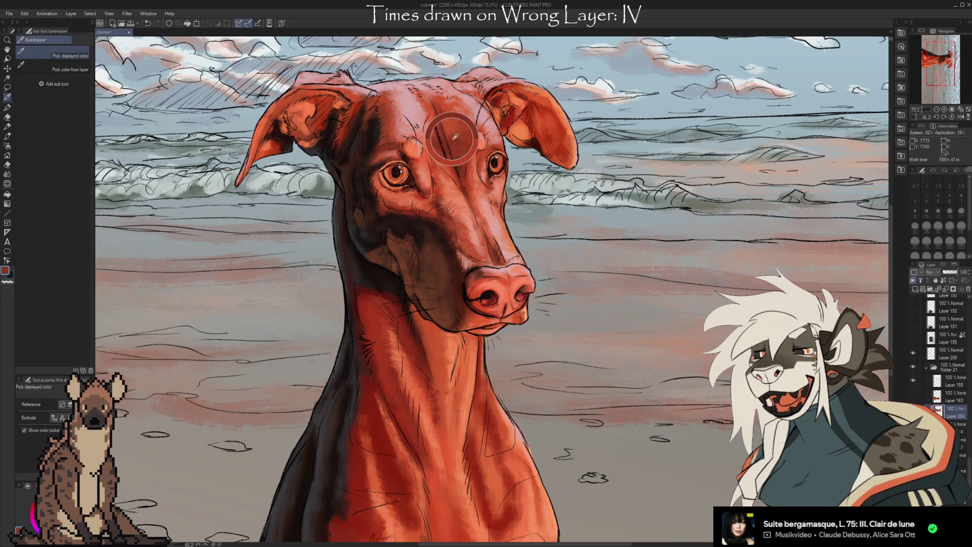
Step: Paint the upper forehead with the ear colour plus lighter and darker reds
{"action": "left_click", "coordinate": [507, 120], "text": "alt"}
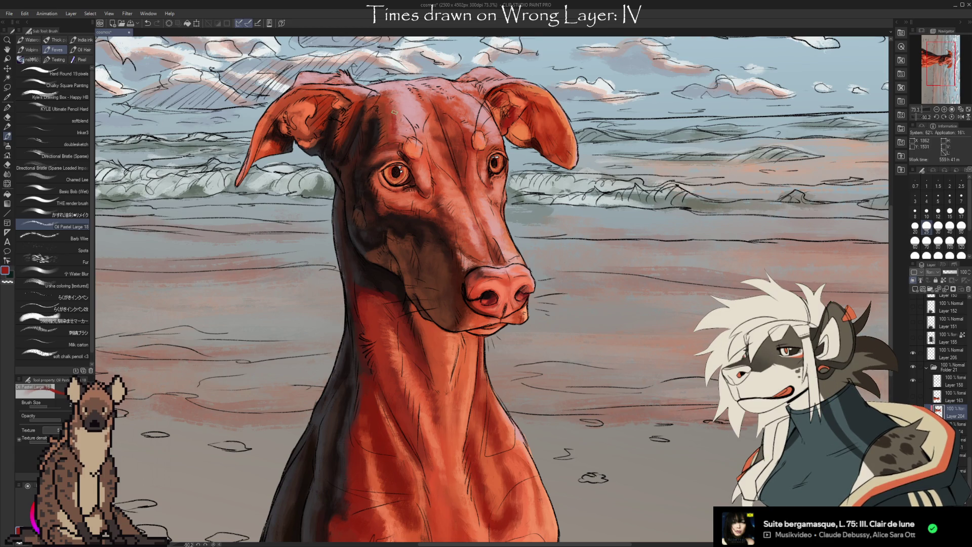
{"action": "left_click", "coordinate": [395, 85], "text": "alt"}
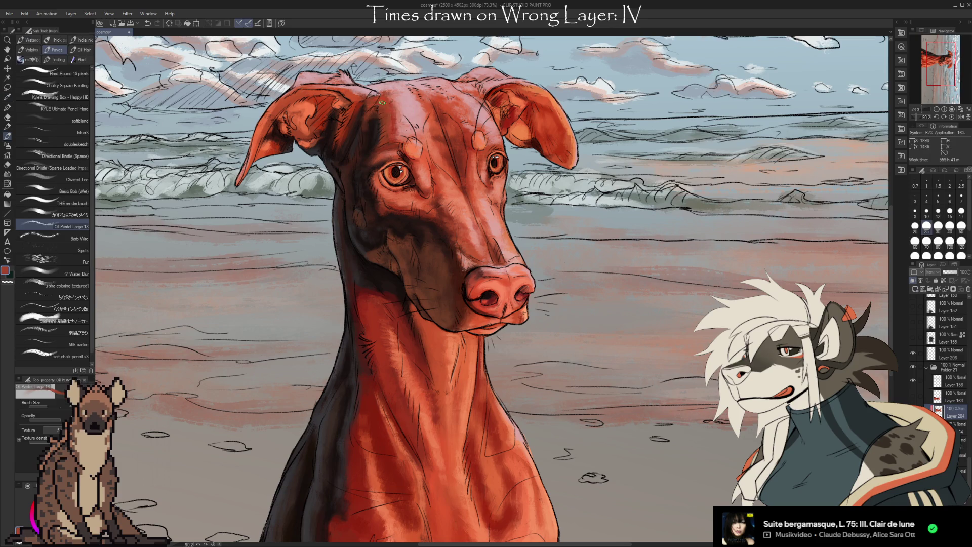
{"action": "left_click", "coordinate": [383, 140], "text": "alt"}
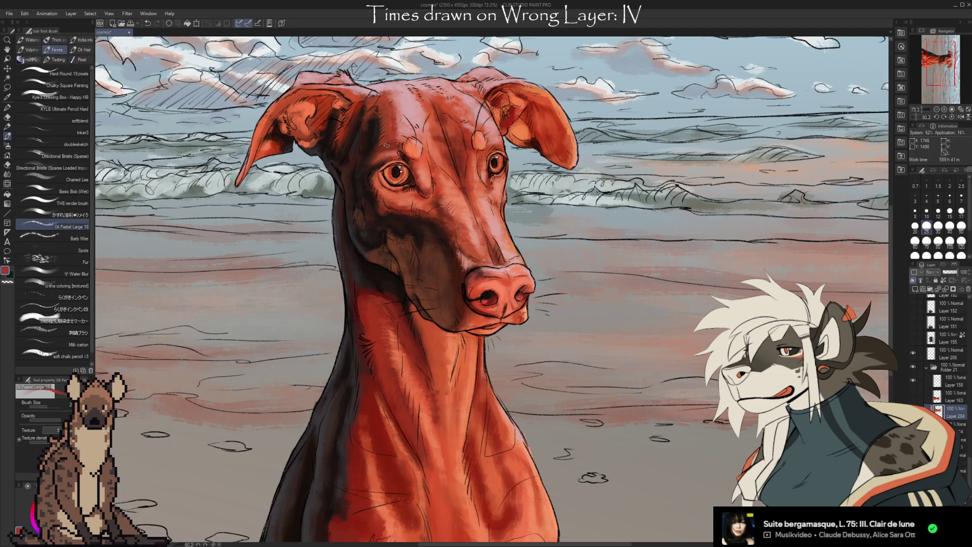
{"action": "left_click", "coordinate": [412, 142], "text": "alt"}
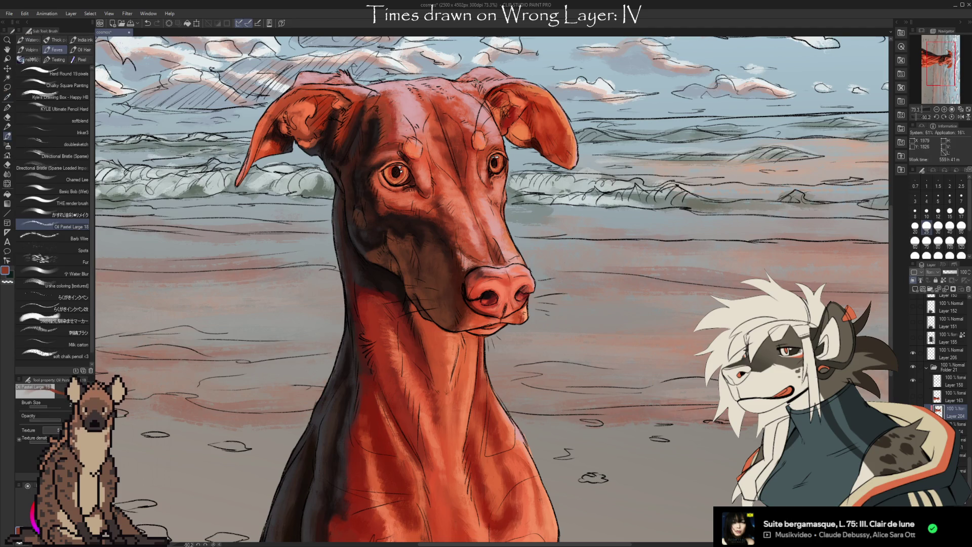
{"action": "left_click", "coordinate": [470, 149], "text": "alt"}
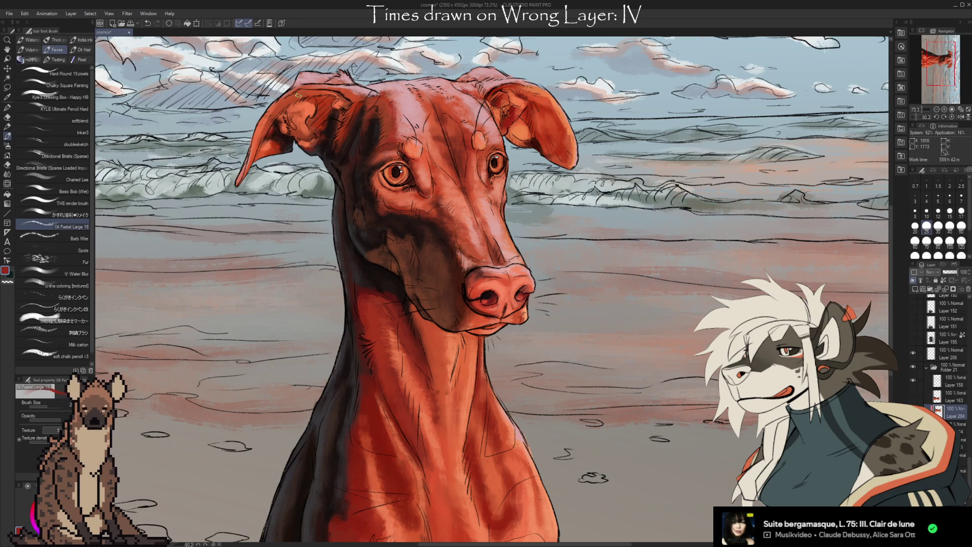
{"action": "mouse_move", "coordinate": [640, 242]}
{"action": "left_mouse_down"}
{"action": "mouse_move", "coordinate": [647, 208]}
{"action": "mouse_move", "coordinate": [631, 218]}
{"action": "left_mouse_up"}
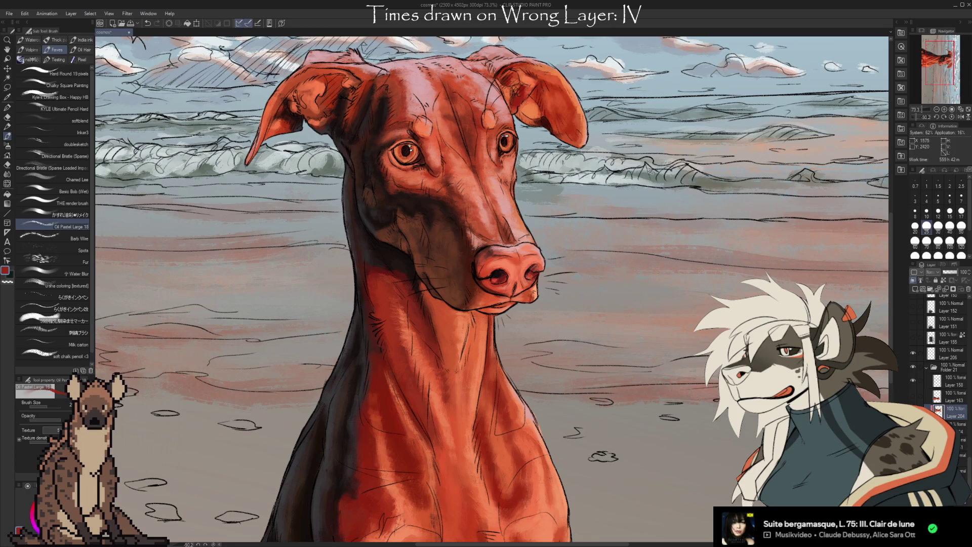
Step: Zoom out to 60%, enlarge the brush to 60, and paint light salmon and pink
{"action": "scroll", "coordinate": [433, 152], "scroll_direction": "down", "scroll_amount": 4}
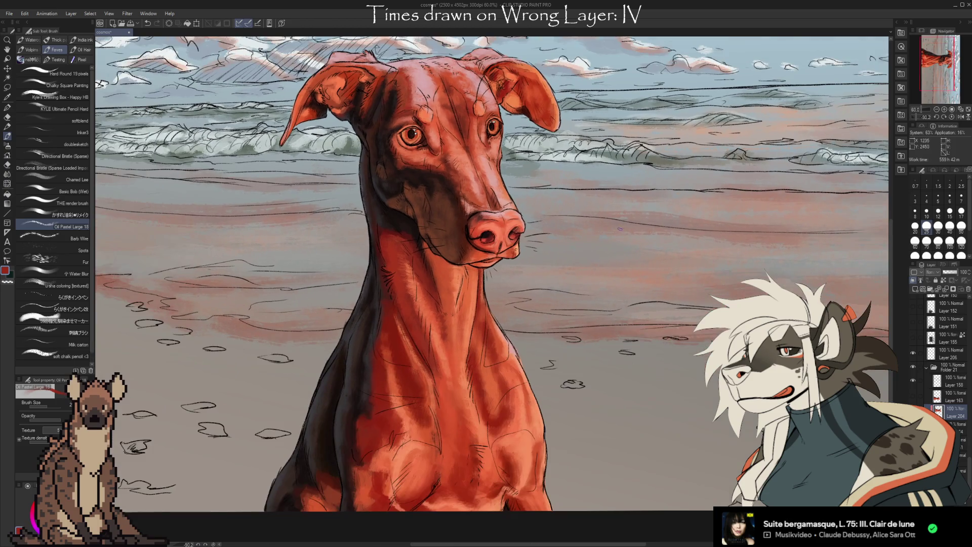
{"action": "mouse_move", "coordinate": [637, 242]}
{"action": "left_mouse_down"}
{"action": "mouse_move", "coordinate": [632, 263]}
{"action": "mouse_move", "coordinate": [588, 282]}
{"action": "mouse_move", "coordinate": [592, 269]}
{"action": "mouse_move", "coordinate": [599, 279]}
{"action": "left_mouse_up"}
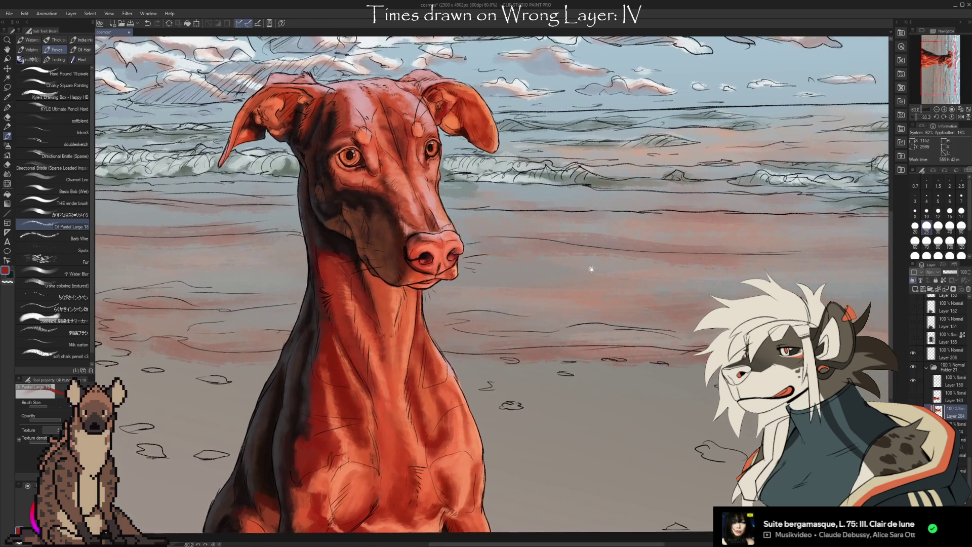
{"action": "left_click_drag", "start_coordinate": [546, 230], "coordinate": [553, 233]}
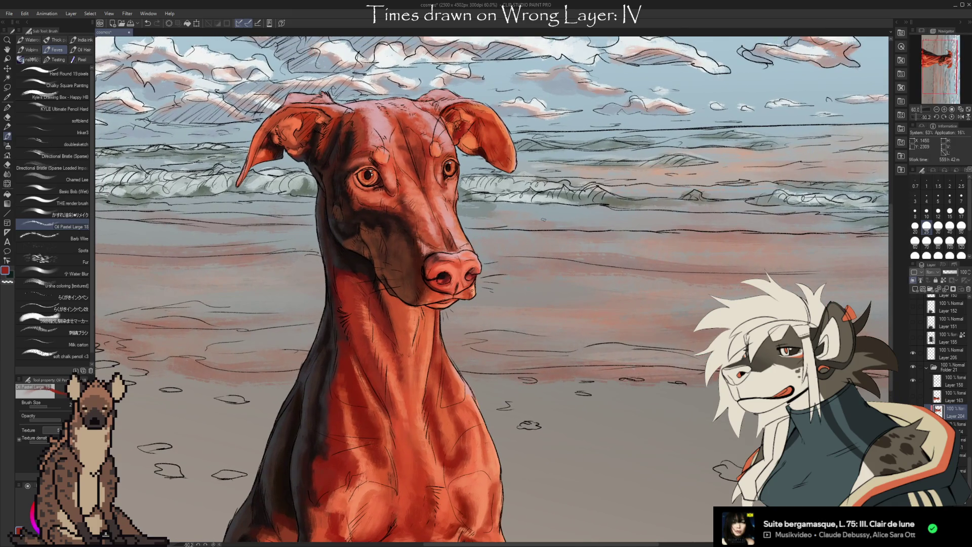
{"action": "left_click", "coordinate": [397, 147], "text": "alt"}
{"action": "left_click", "coordinate": [914, 240]}
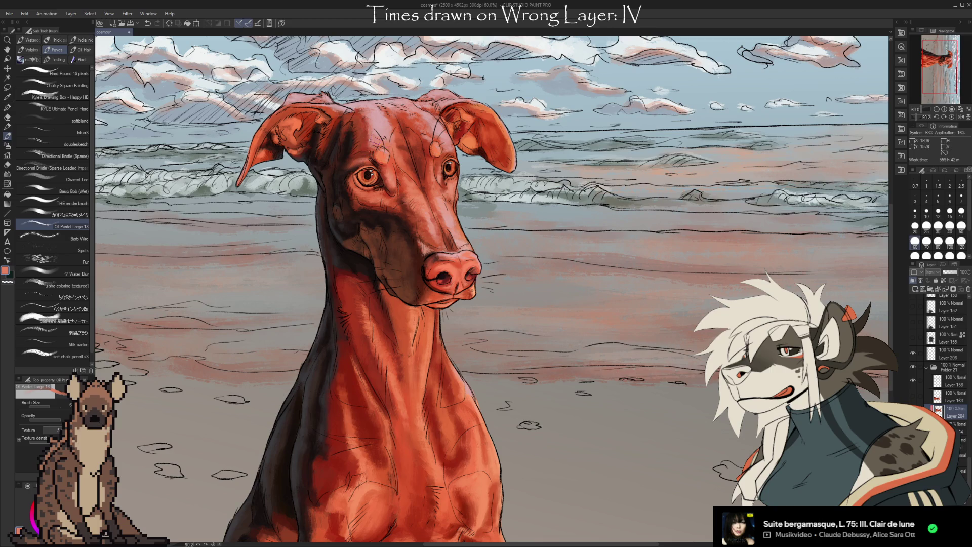
{"action": "left_click", "coordinate": [394, 148], "text": "alt"}
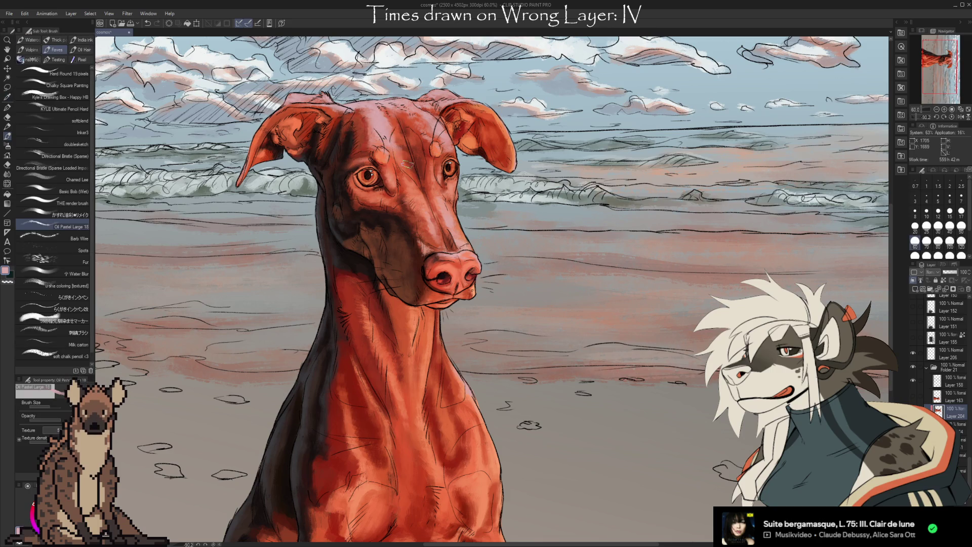
Step: Paint dark red and orange-red tones over the forehead and around both eyes
{"action": "left_click", "coordinate": [455, 152], "text": "alt"}
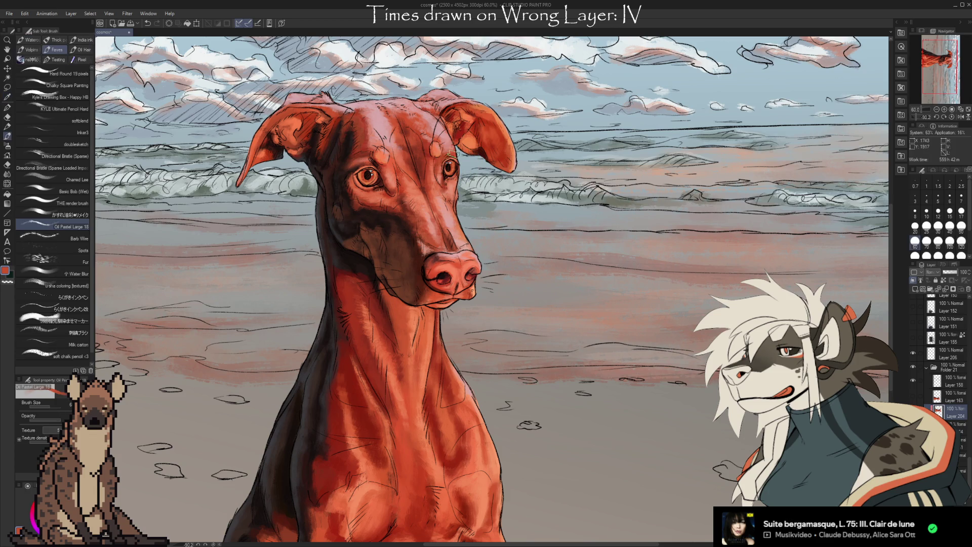
{"action": "left_click", "coordinate": [394, 138], "text": "alt"}
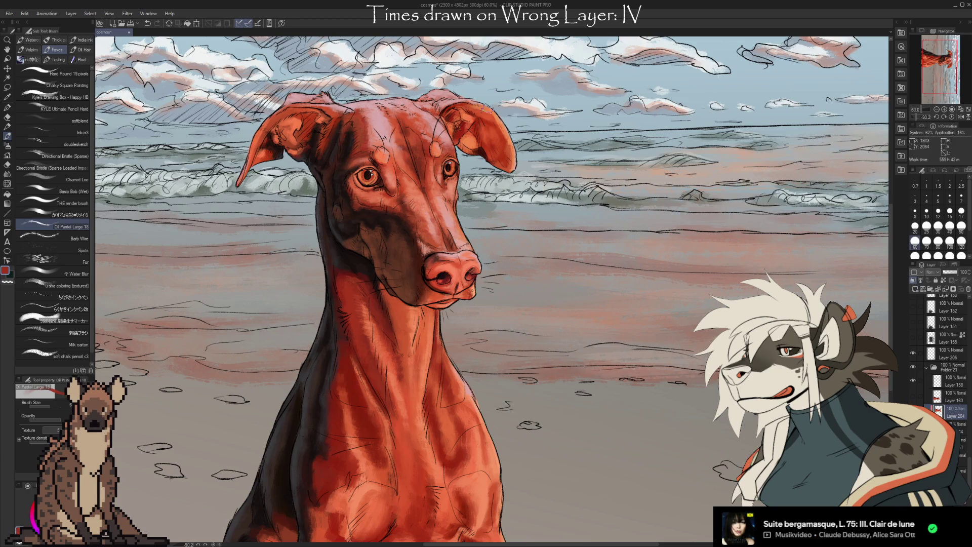
{"action": "left_click", "coordinate": [378, 160], "text": "alt"}
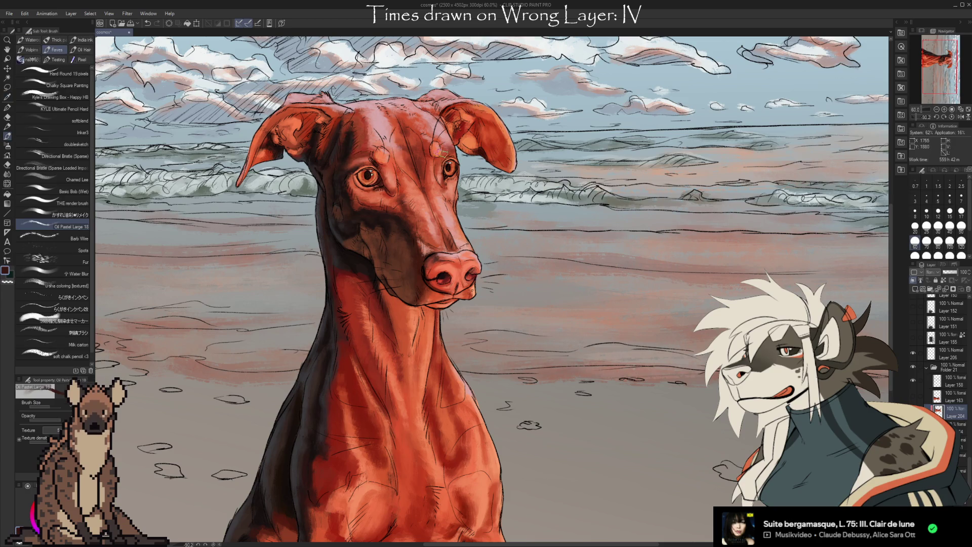
{"action": "left_click", "coordinate": [457, 150], "text": "alt"}
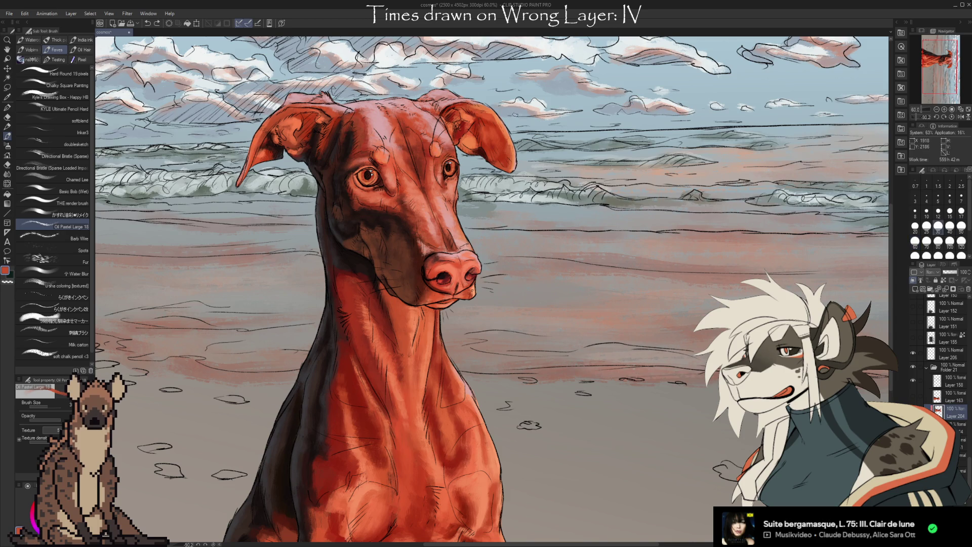
{"action": "left_click", "coordinate": [414, 174], "text": "alt"}
{"action": "mouse_move", "coordinate": [556, 270]}
{"action": "left_mouse_down"}
{"action": "mouse_move", "coordinate": [552, 220]}
{"action": "mouse_move", "coordinate": [558, 256]}
{"action": "mouse_move", "coordinate": [532, 271]}
{"action": "mouse_move", "coordinate": [542, 263]}
{"action": "left_mouse_up"}
{"action": "scroll", "coordinate": [550, 242], "scroll_direction": "down", "scroll_amount": 2}
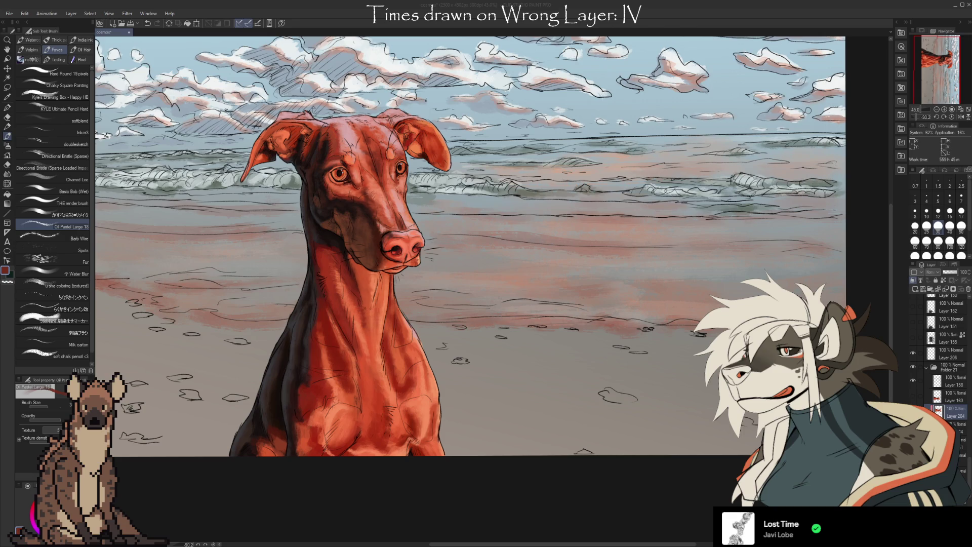
Step: Zoom to 66.6% and pan to frame the Doberman's muzzle and head
{"action": "scroll", "coordinate": [411, 253], "scroll_direction": "up", "scroll_amount": 2}
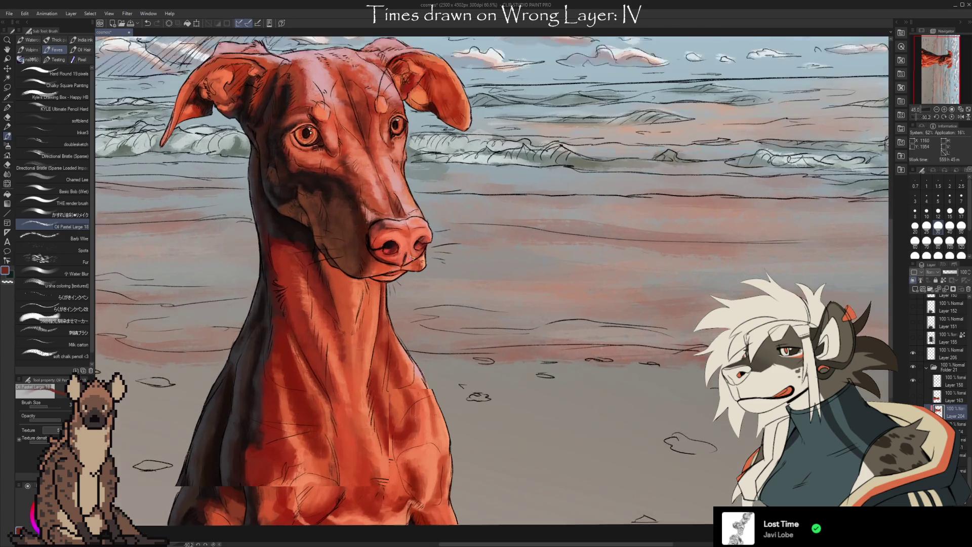
{"action": "left_click_drag", "start_coordinate": [451, 289], "coordinate": [458, 306]}
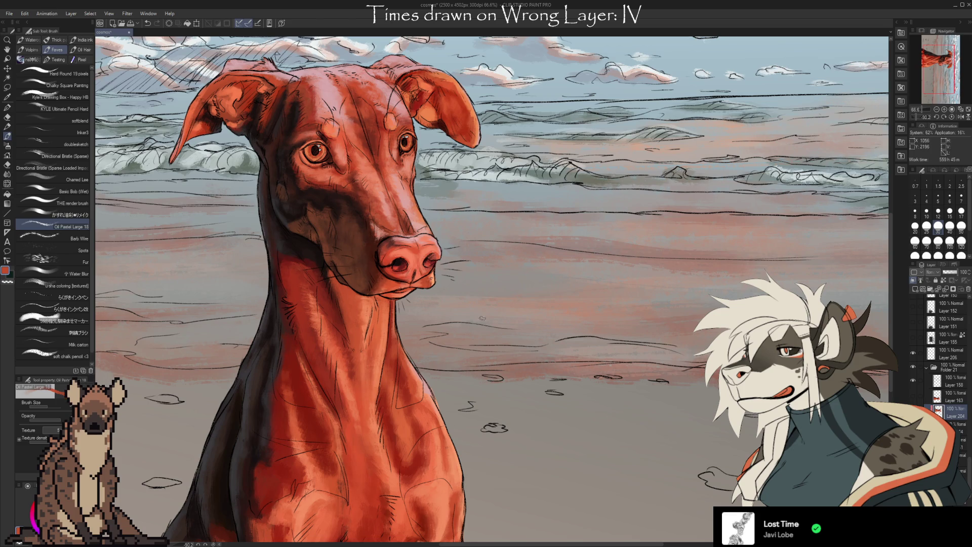
Step: Sample reds from the chest and forehead and blend extra Oil Pastel shading strokes over both
{"action": "key", "text": "i"}
{"action": "left_click", "coordinate": [383, 402]}
{"action": "key", "text": "b"}
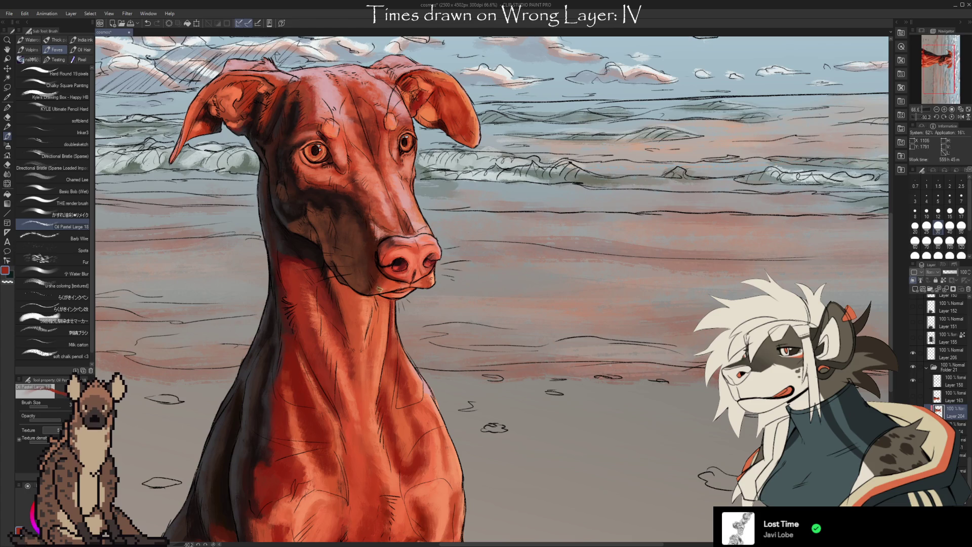
{"action": "left_click_drag", "start_coordinate": [484, 262], "coordinate": [528, 313]}
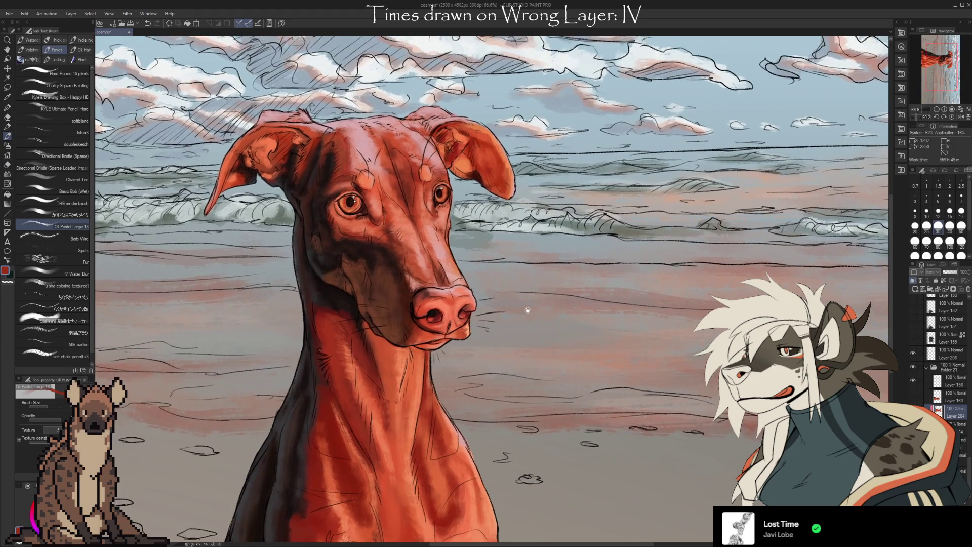
{"action": "key", "text": "i"}
{"action": "left_click", "coordinate": [346, 172]}
{"action": "key", "text": "b"}
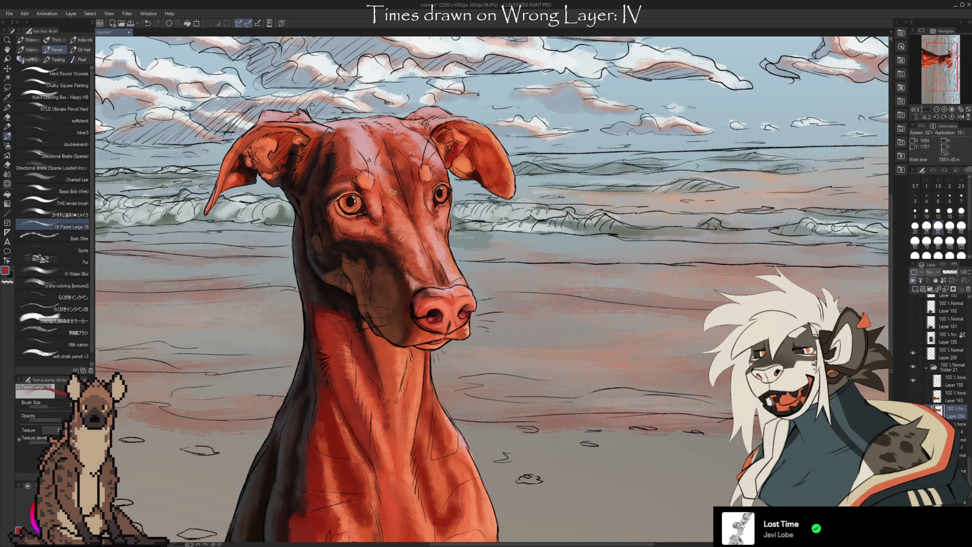
{"action": "key", "text": "i"}
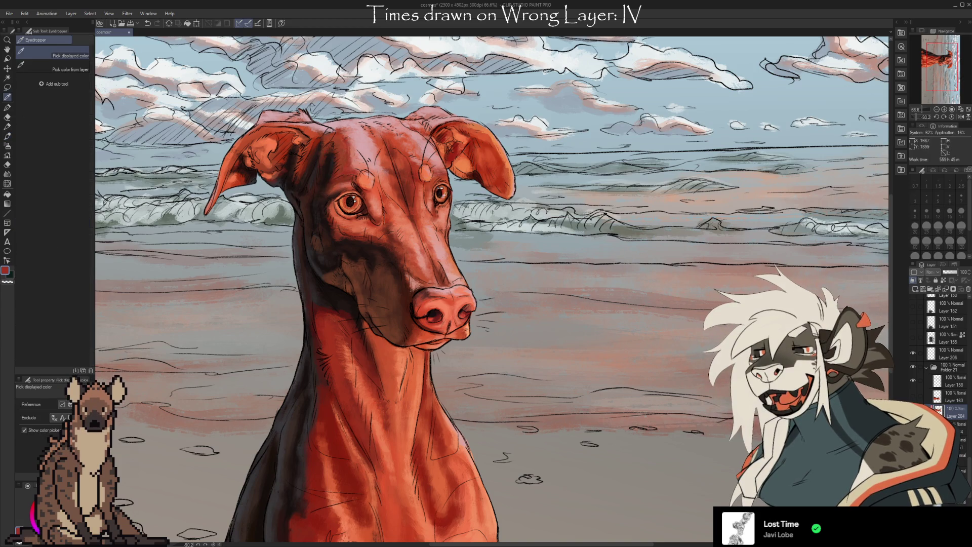
{"action": "left_click_drag", "start_coordinate": [507, 351], "coordinate": [529, 292]}
{"action": "key", "text": "b"}
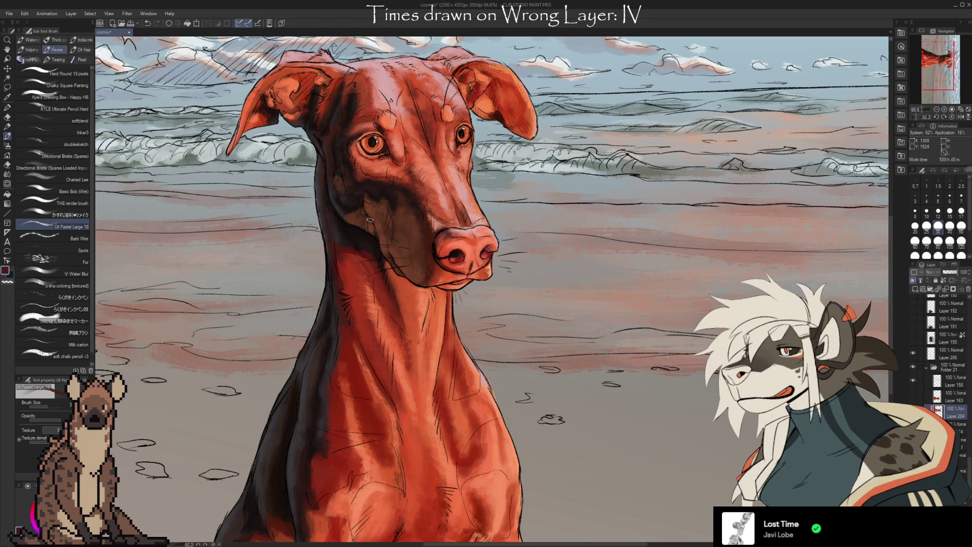
Step: Sample dark and orange-red tones from the neck and paint red shading over the neck
{"action": "scroll", "coordinate": [594, 405], "scroll_direction": "down", "scroll_amount": 5}
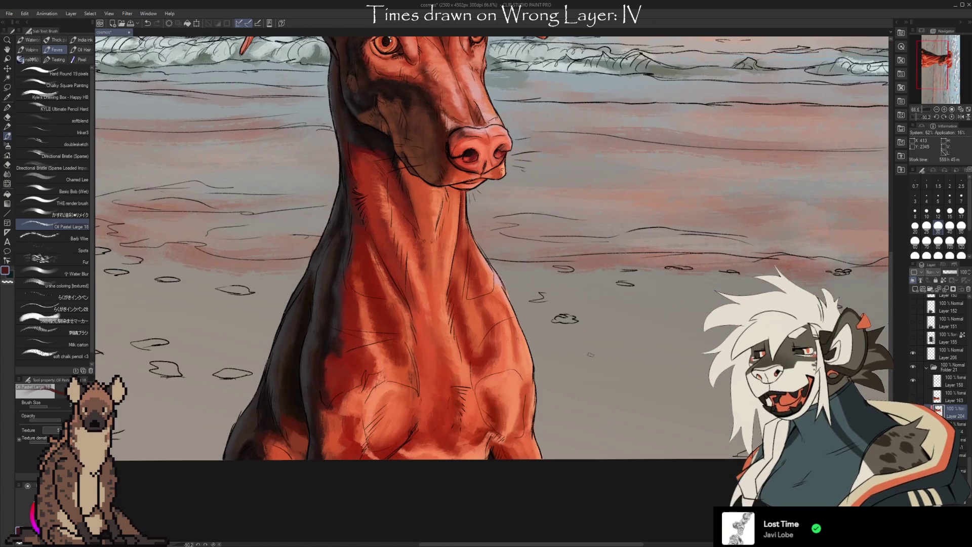
{"action": "left_click", "coordinate": [350, 229], "text": "alt"}
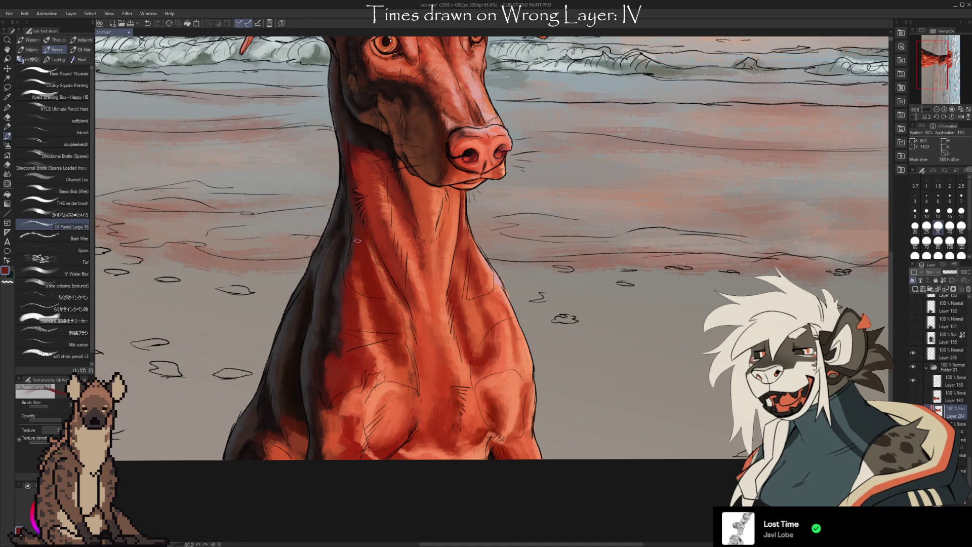
{"action": "key", "text": "i"}
{"action": "left_click", "coordinate": [349, 248]}
{"action": "left_click", "coordinate": [340, 251]}
{"action": "key", "text": "b"}
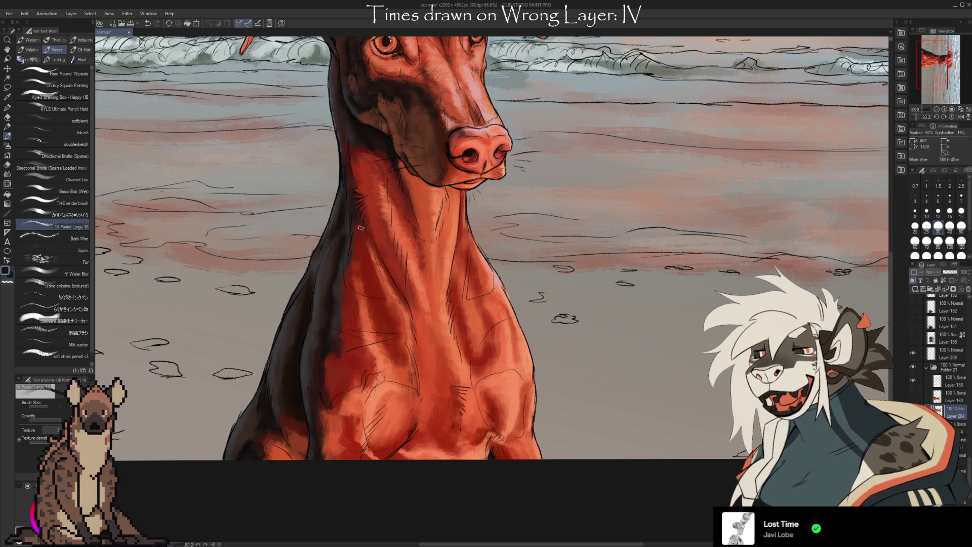
{"action": "left_click", "coordinate": [361, 199], "text": "alt"}
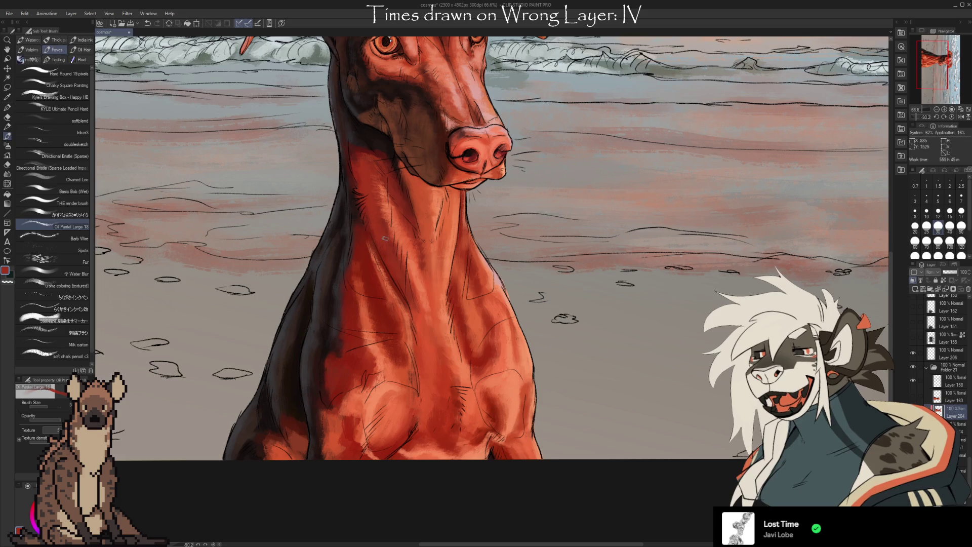
{"action": "key", "text": "i"}
{"action": "left_click", "coordinate": [365, 315]}
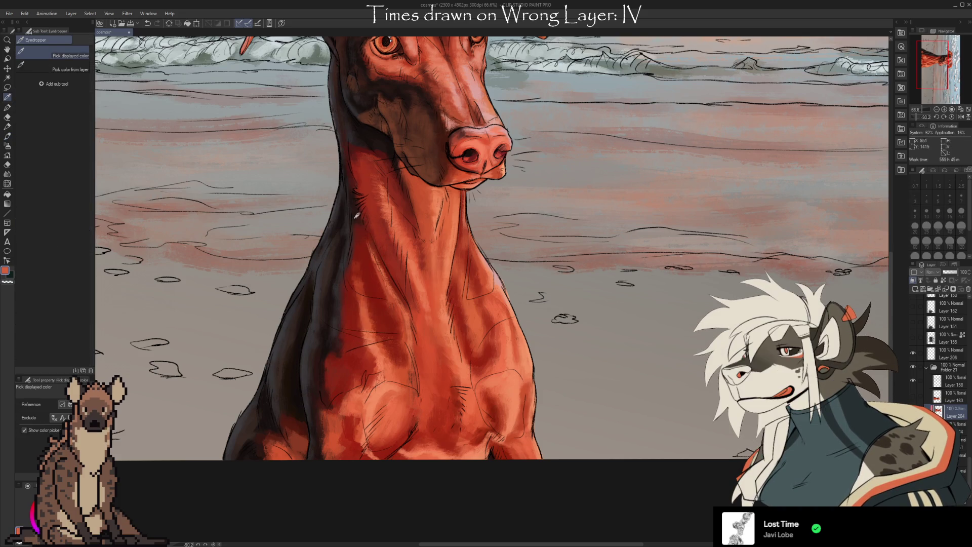
{"action": "key", "text": "b"}
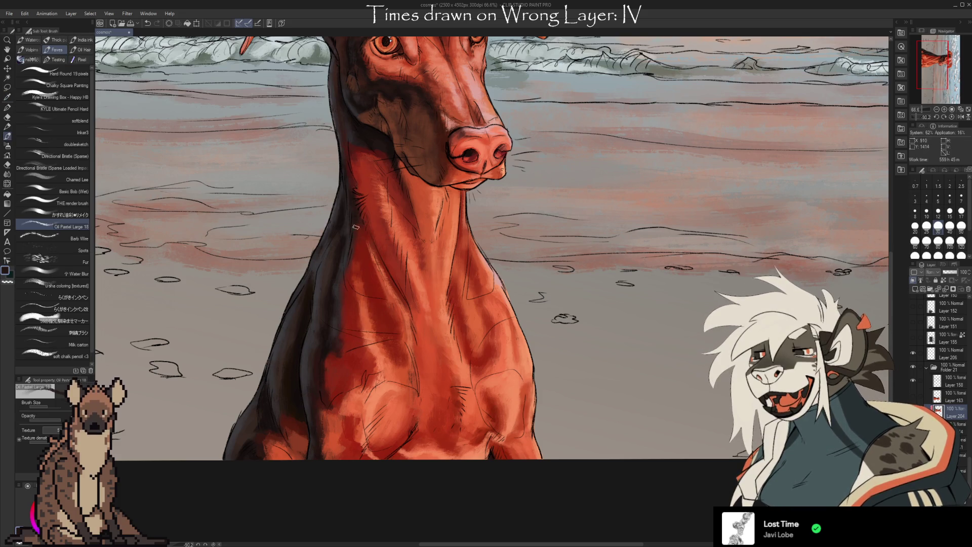
{"action": "key", "text": "c"}
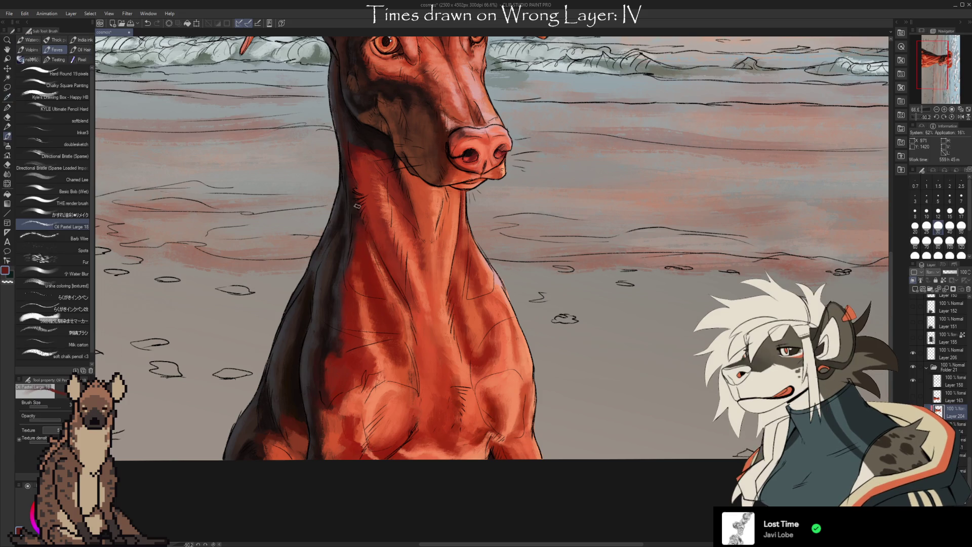
Step: At brush size 15, paint salmon, deep red and lighter orange shading across the chest
{"action": "mouse_move", "coordinate": [645, 327]}
{"action": "left_mouse_down"}
{"action": "mouse_move", "coordinate": [634, 354]}
{"action": "mouse_move", "coordinate": [678, 286]}
{"action": "left_mouse_up"}
{"action": "key", "text": "i"}
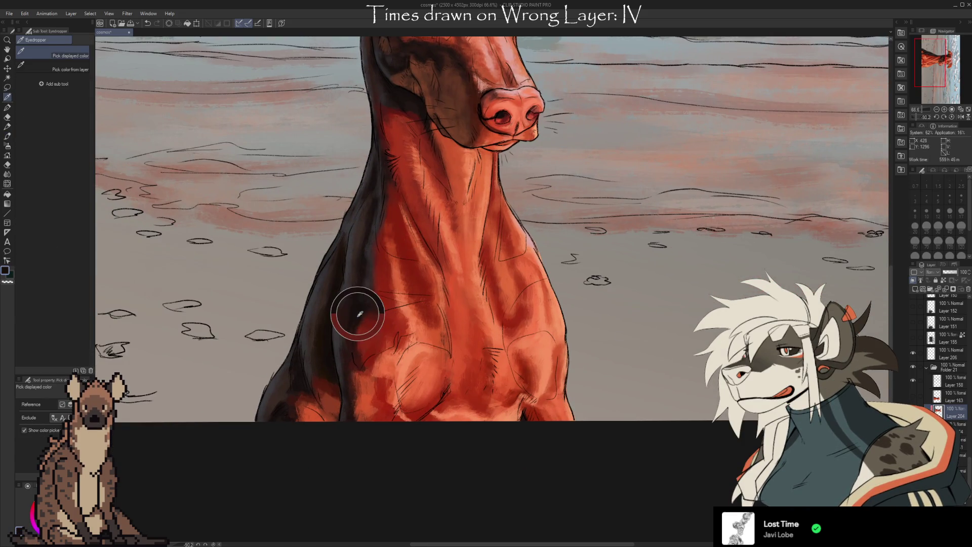
{"action": "key", "text": "b"}
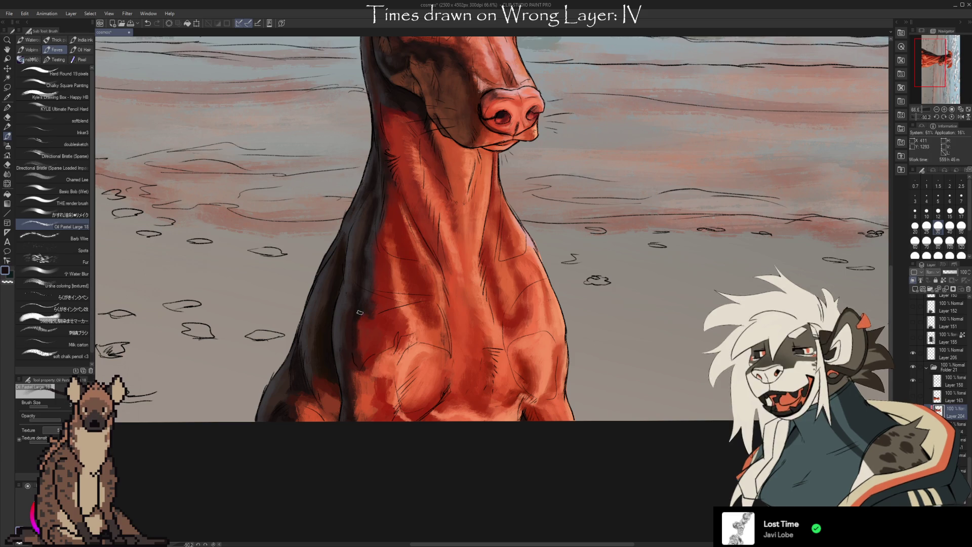
{"action": "left_click", "coordinate": [362, 326], "text": "alt"}
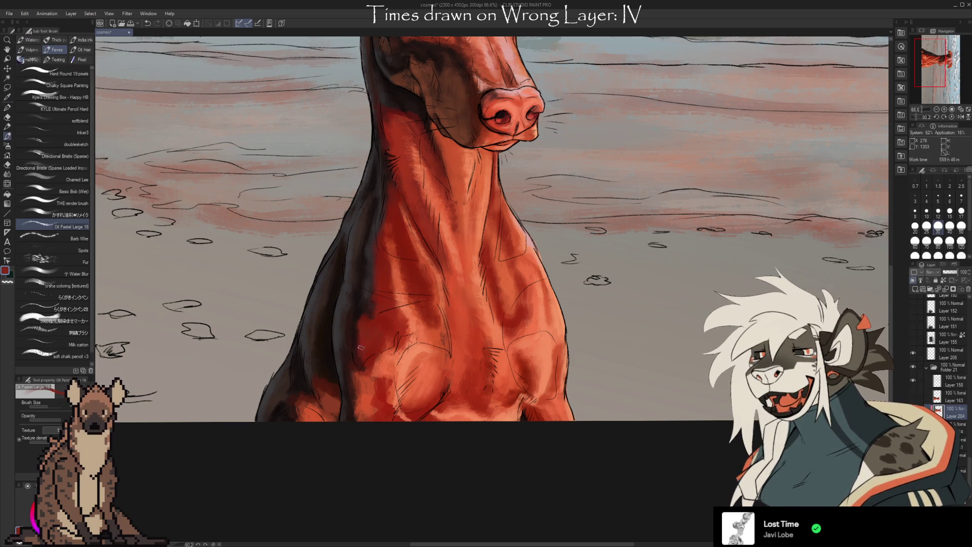
{"action": "left_click_drag", "start_coordinate": [660, 364], "coordinate": [612, 357]}
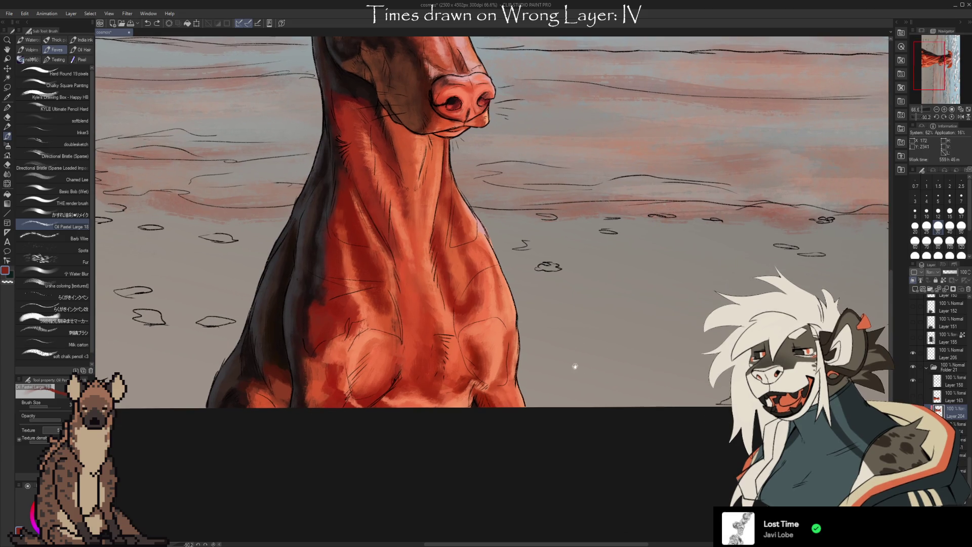
{"action": "left_click", "coordinate": [457, 329], "text": "alt"}
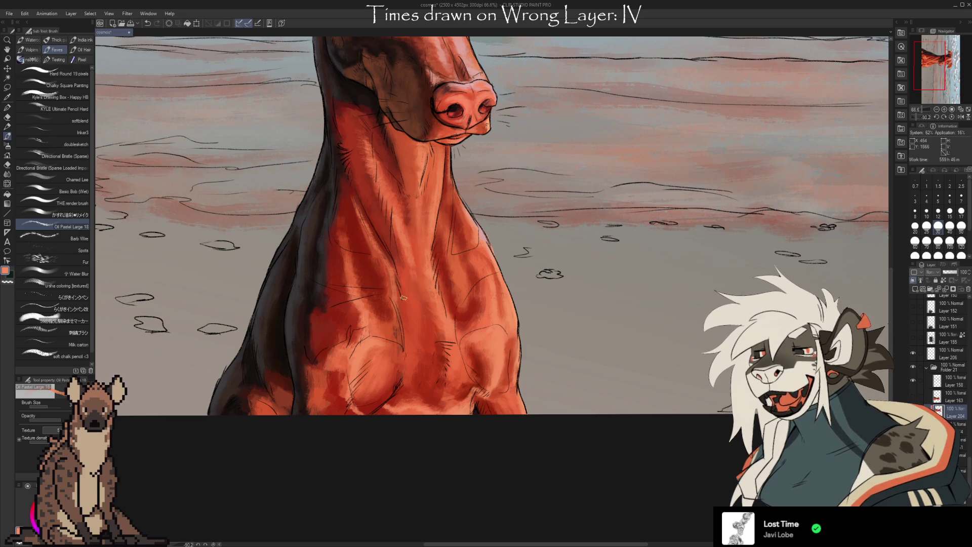
{"action": "key", "text": "bracketleft"}
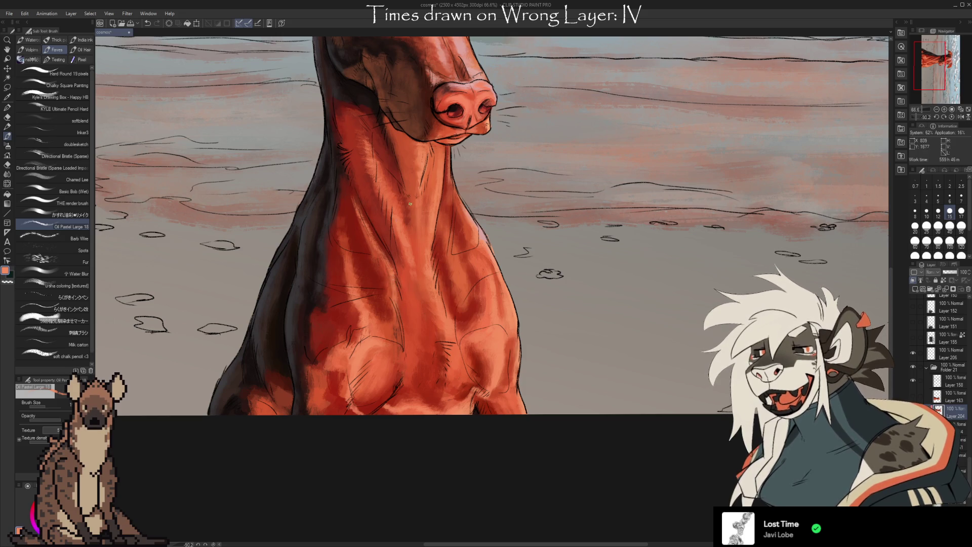
{"action": "left_click", "coordinate": [375, 253], "text": "alt"}
{"action": "left_click", "coordinate": [369, 251], "text": "alt"}
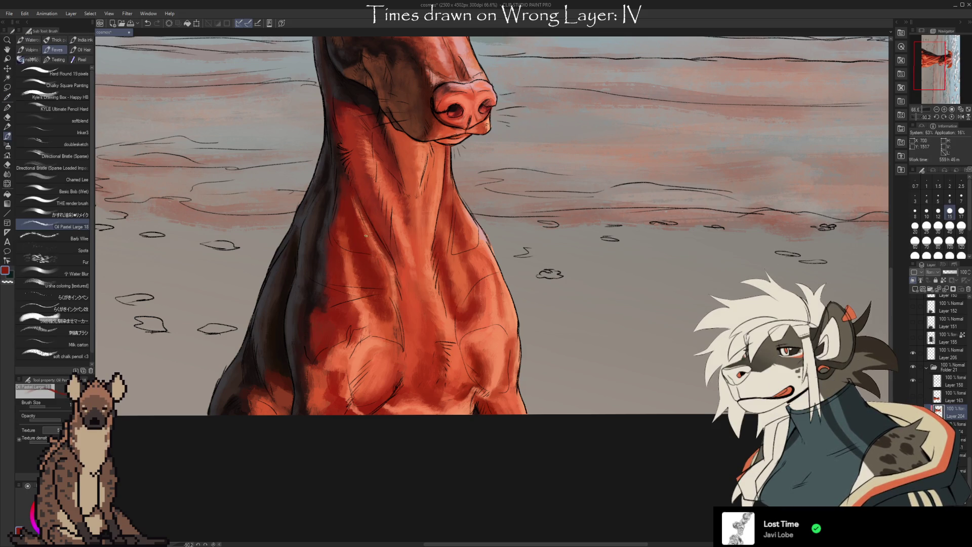
{"action": "left_click", "coordinate": [354, 268], "text": "alt"}
{"action": "scroll", "coordinate": [647, 348], "scroll_direction": "up", "scroll_amount": 5}
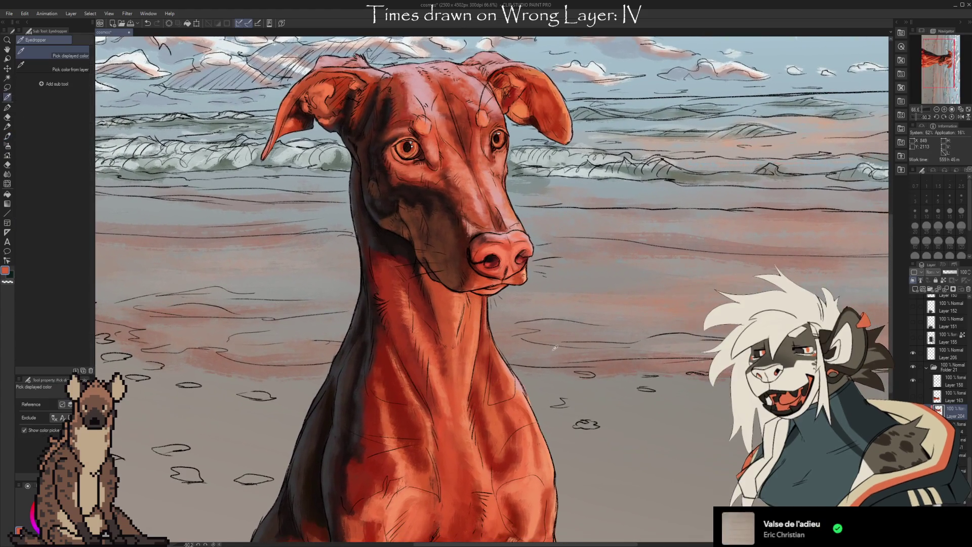
Step: Sample dark and red tones from the neck and blend further shading into the neck
{"action": "left_click", "coordinate": [392, 241], "text": "alt"}
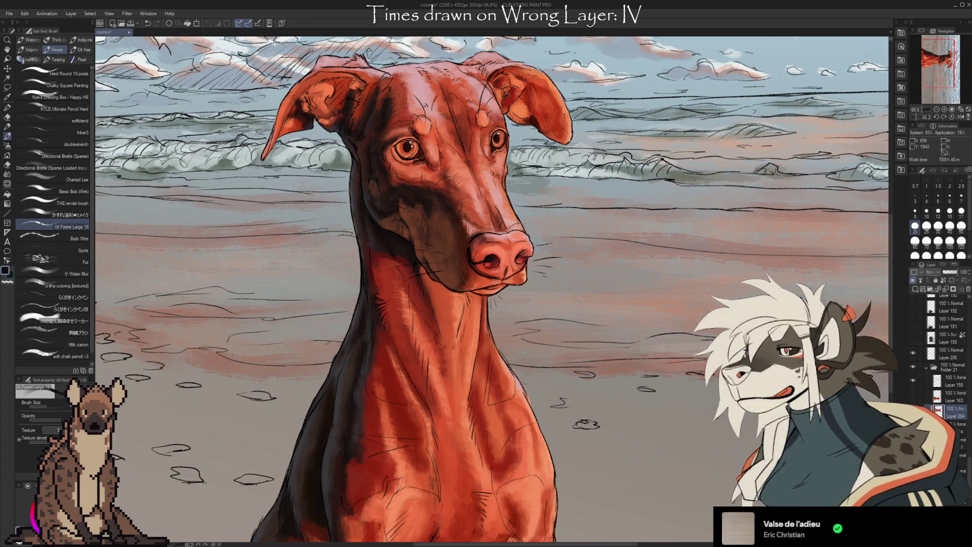
{"action": "mouse_move", "coordinate": [618, 422]}
{"action": "left_mouse_down"}
{"action": "mouse_move", "coordinate": [633, 398]}
{"action": "mouse_move", "coordinate": [632, 367]}
{"action": "left_mouse_up"}
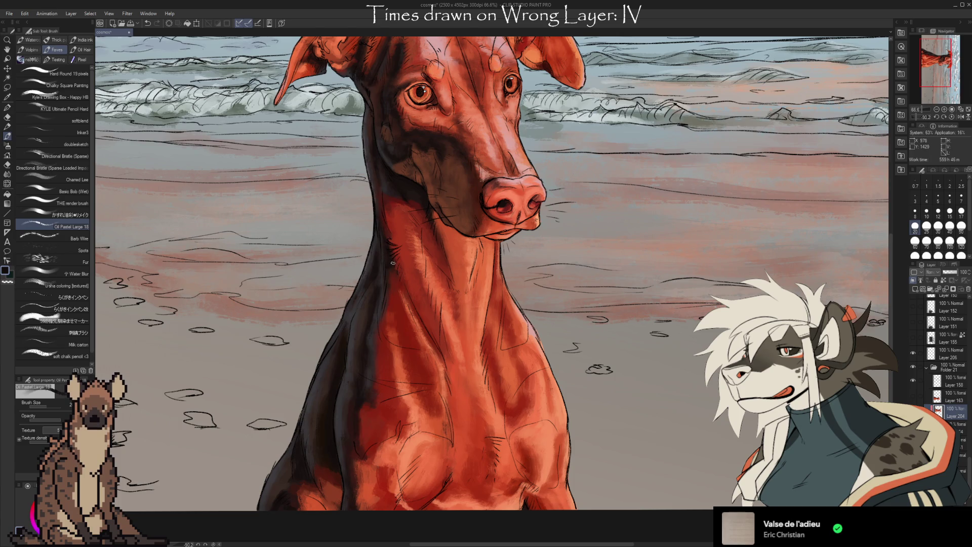
{"action": "key", "text": "i"}
{"action": "key", "text": "b"}
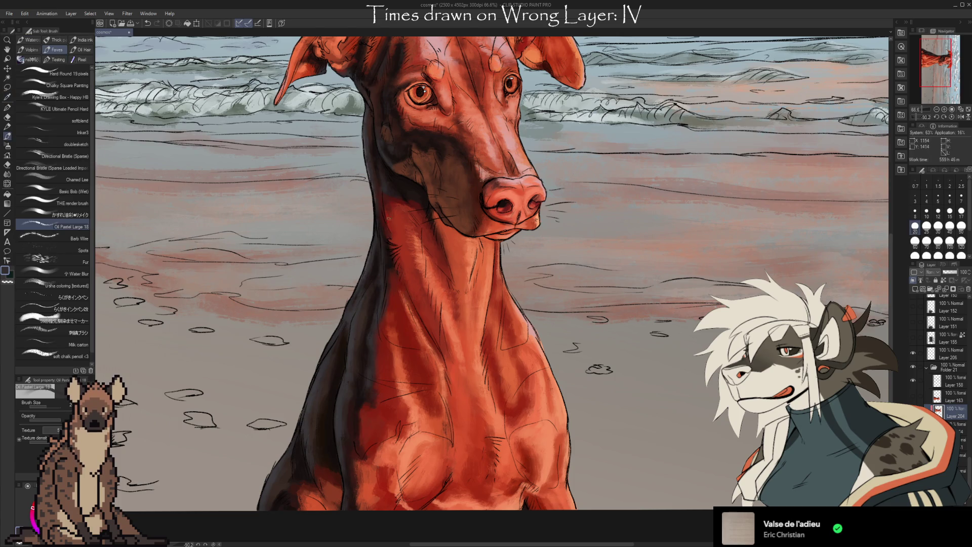
{"action": "mouse_move", "coordinate": [657, 381]}
{"action": "left_mouse_down"}
{"action": "mouse_move", "coordinate": [634, 402]}
{"action": "mouse_move", "coordinate": [629, 354]}
{"action": "left_mouse_up"}
{"action": "left_click", "coordinate": [379, 230], "text": "alt"}
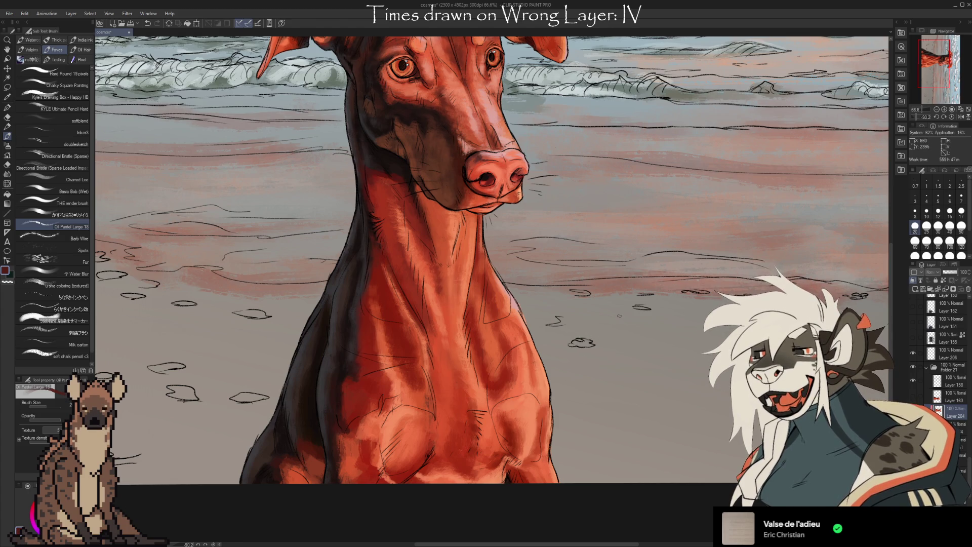
{"action": "mouse_move", "coordinate": [608, 299]}
{"action": "left_mouse_down"}
{"action": "mouse_move", "coordinate": [597, 401]}
{"action": "mouse_move", "coordinate": [587, 401]}
{"action": "left_mouse_up"}
Step: Paint the muzzle and cheeks with face tones, the nose's dark red and the cheek's near-black
{"action": "key", "text": "i"}
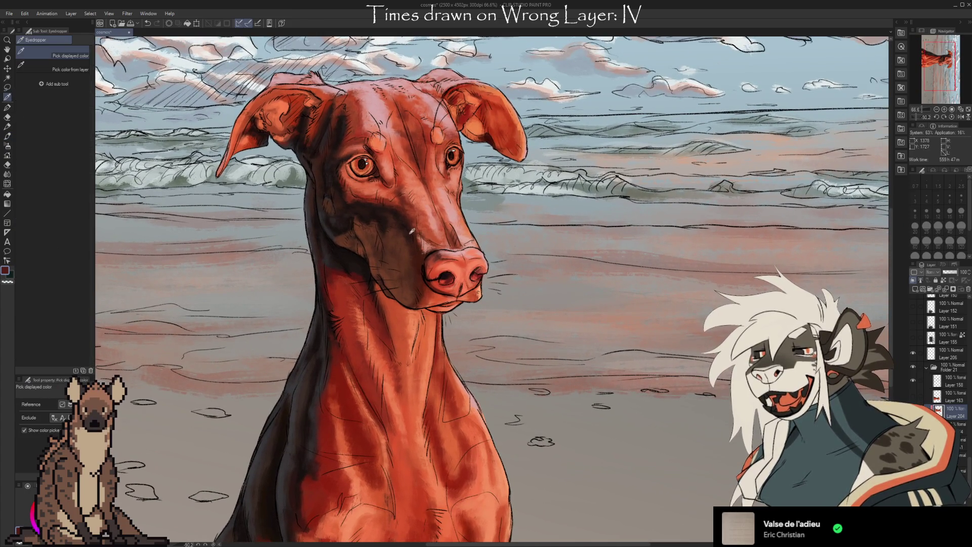
{"action": "left_click", "coordinate": [370, 210]}
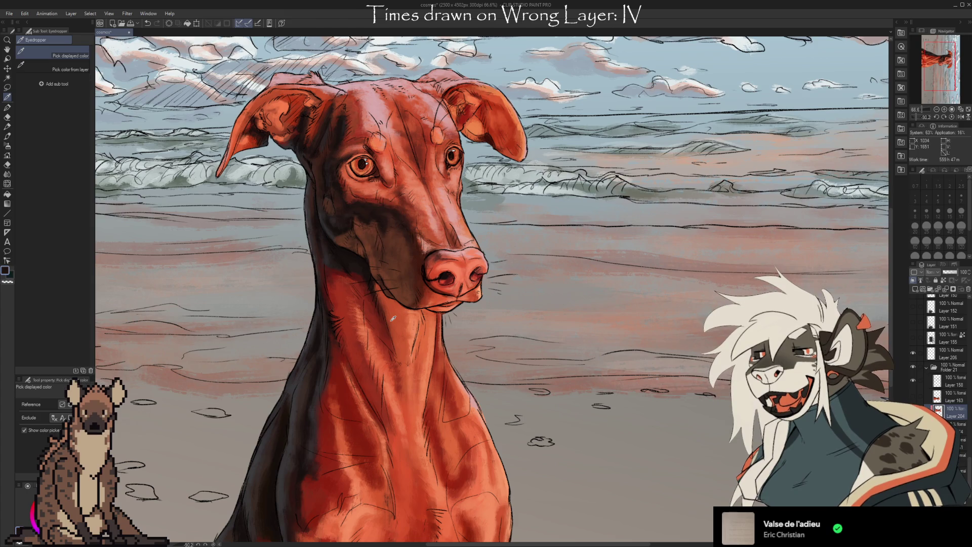
{"action": "left_click", "coordinate": [361, 262]}
{"action": "key", "text": "b"}
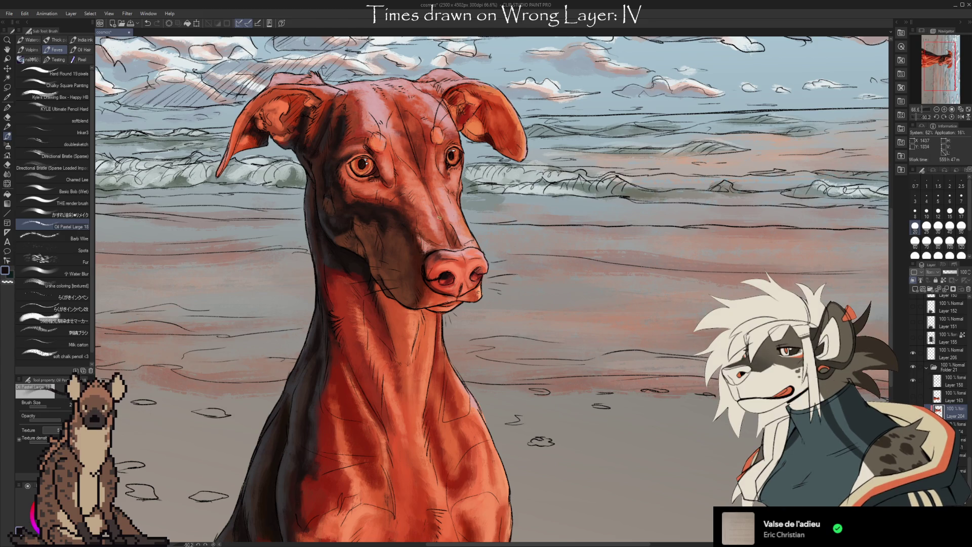
{"action": "key", "text": "i"}
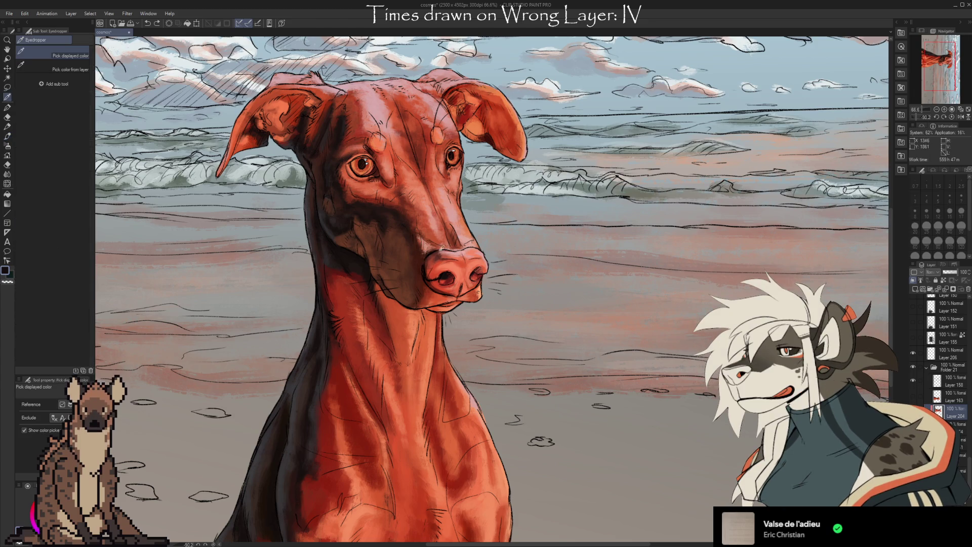
{"action": "left_click", "coordinate": [439, 255]}
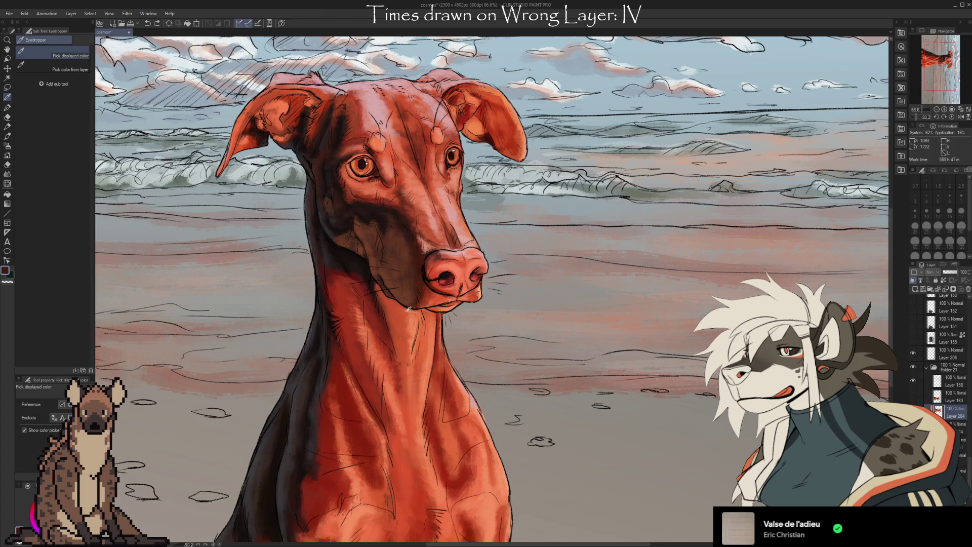
{"action": "left_click", "coordinate": [365, 271]}
{"action": "key", "text": "b"}
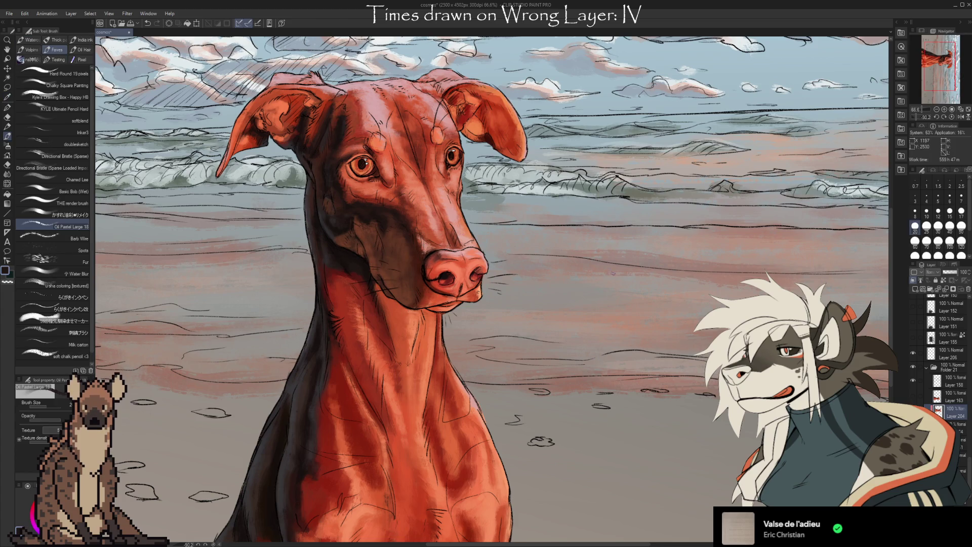
{"action": "left_click_drag", "start_coordinate": [604, 310], "coordinate": [591, 361]}
{"action": "scroll", "coordinate": [572, 344], "scroll_direction": "up", "scroll_amount": 3}
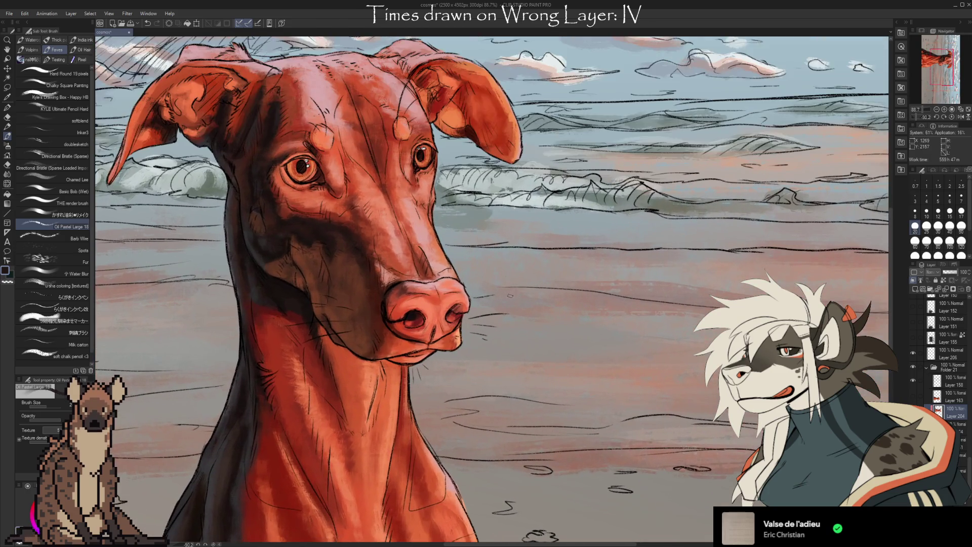
Step: Add a new empty layer, Layer 207, and reduce the brush size to 17
{"action": "left_click_drag", "start_coordinate": [555, 325], "coordinate": [559, 342]}
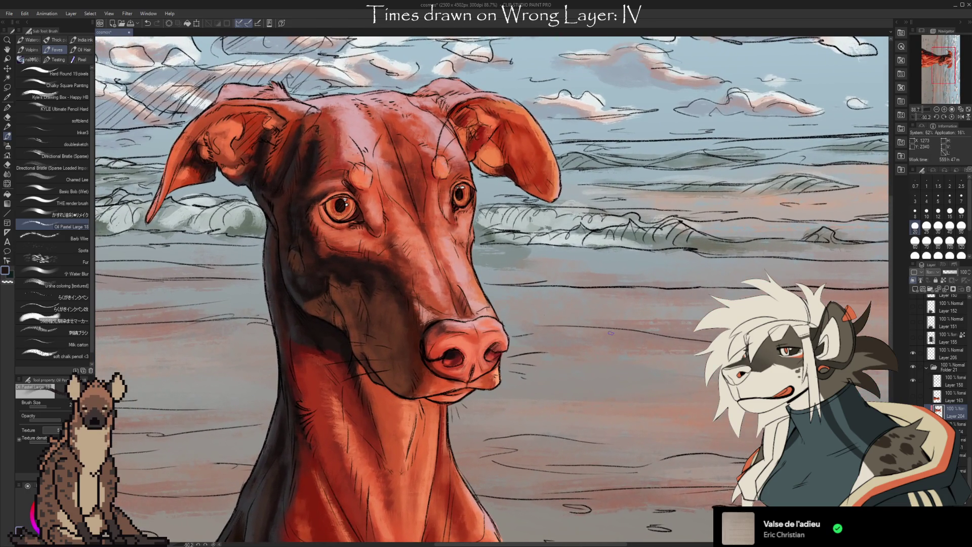
{"action": "left_click", "coordinate": [915, 290]}
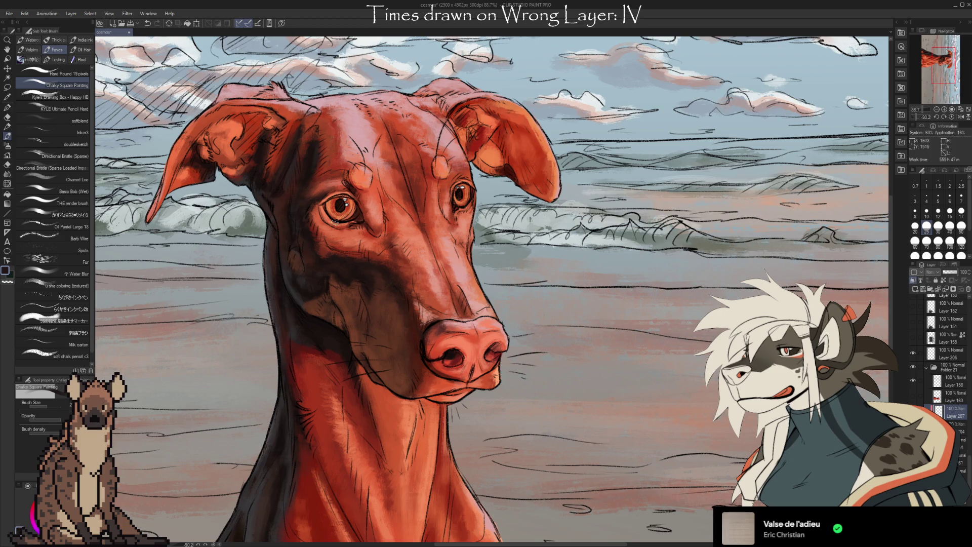
{"action": "key", "text": "i"}
{"action": "key", "text": "bracketleft"}
{"action": "key", "text": "bracketleft"}
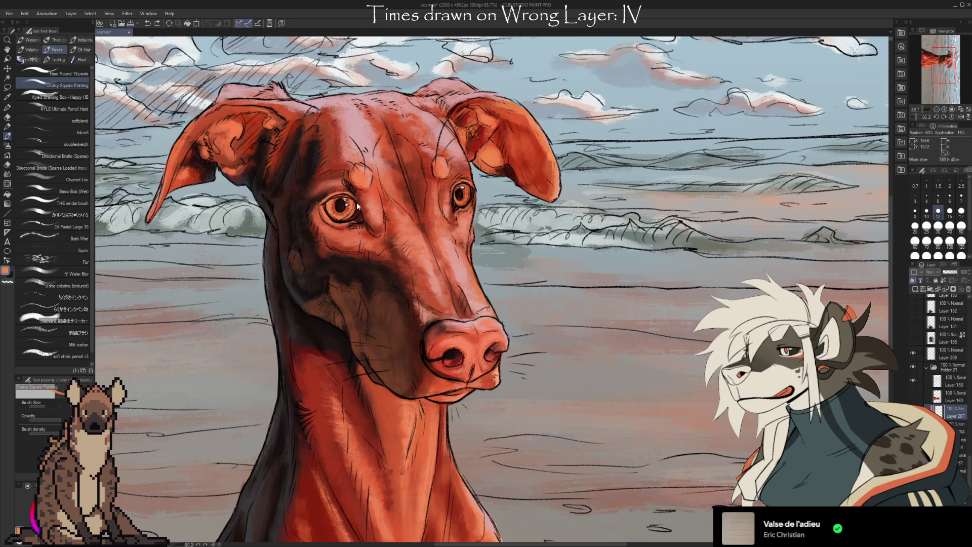
Step: Paint deeper red and orange shading around the dog's eyes using colours sampled nearby
{"action": "left_click", "coordinate": [342, 208], "text": "alt"}
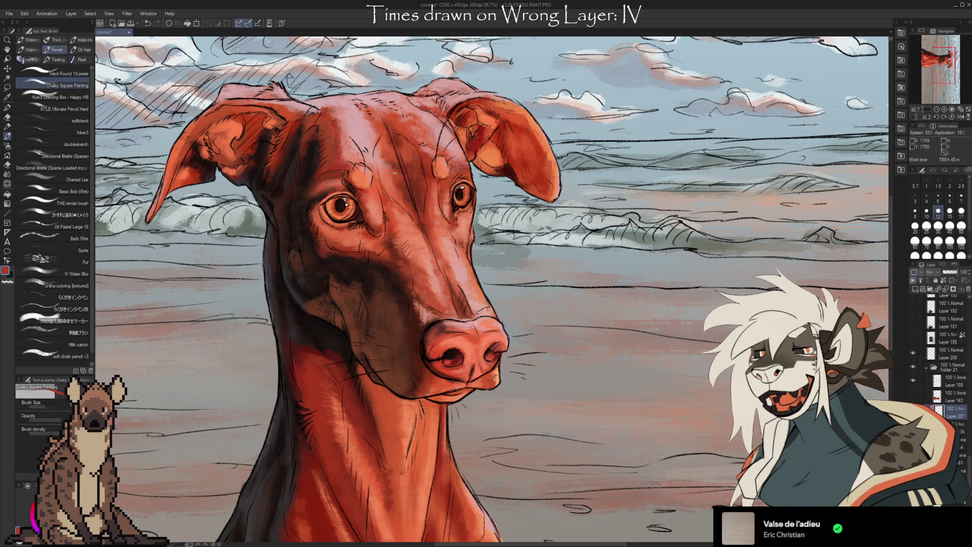
{"action": "key", "text": "alt"}
{"action": "left_click", "coordinate": [341, 212], "text": "alt"}
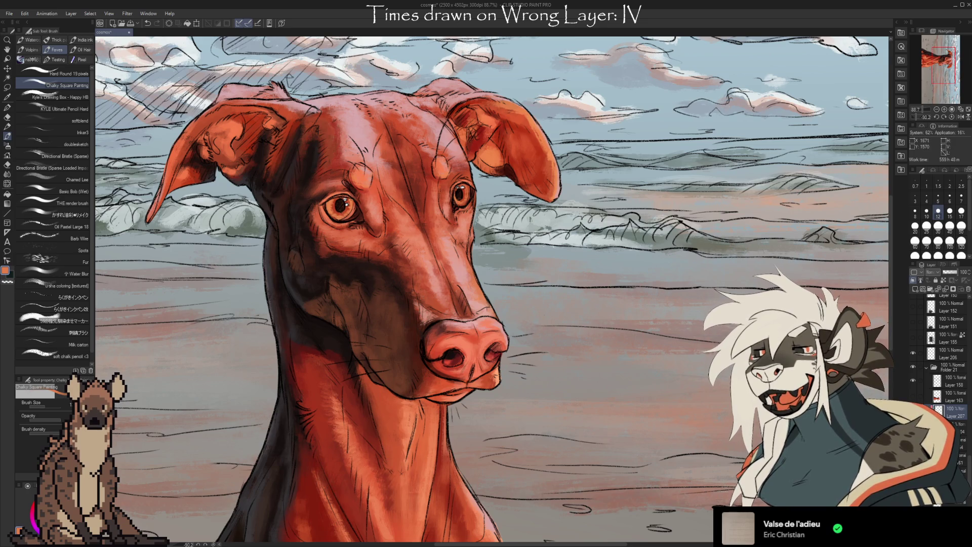
{"action": "key", "text": "alt"}
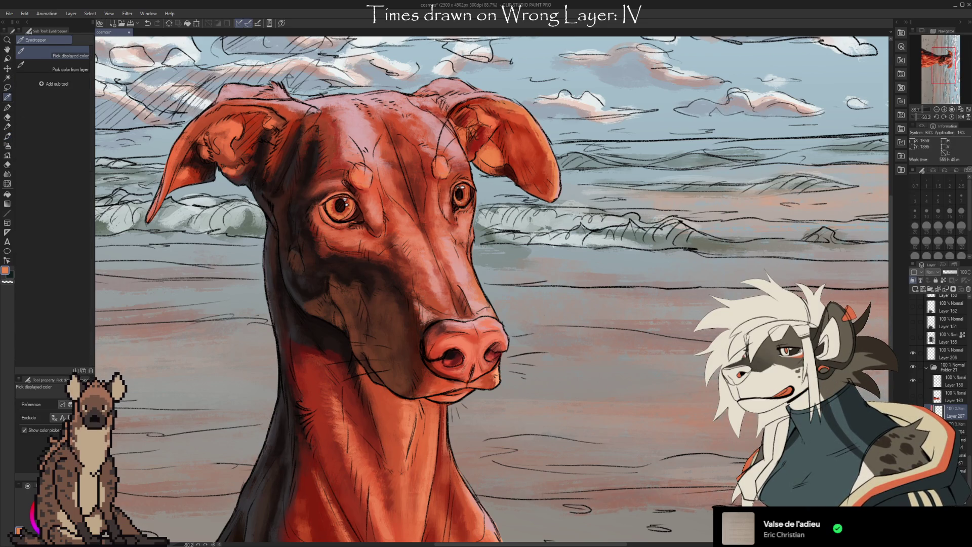
{"action": "left_click", "coordinate": [462, 199], "text": "alt"}
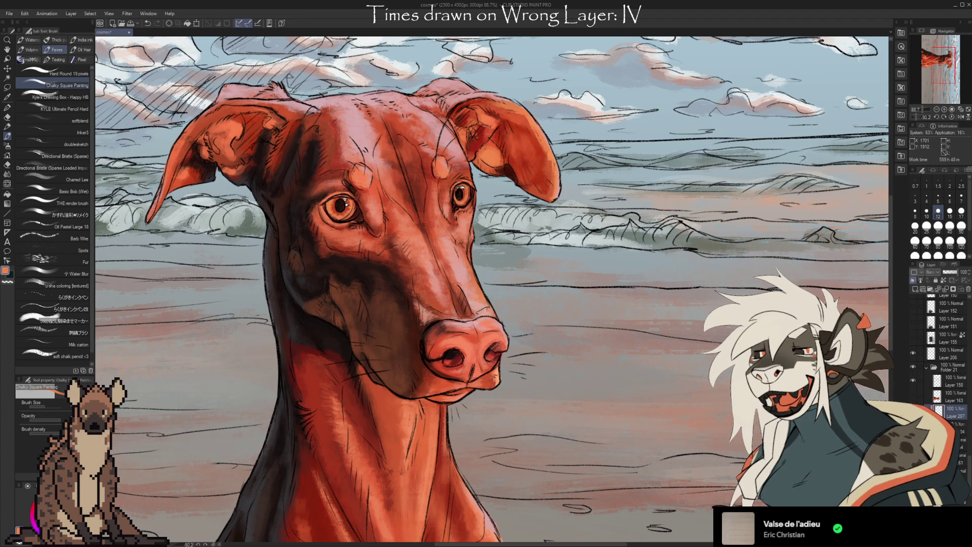
{"action": "left_click", "coordinate": [469, 194], "text": "alt"}
{"action": "key", "text": "alt"}
{"action": "left_click", "coordinate": [465, 196], "text": "alt"}
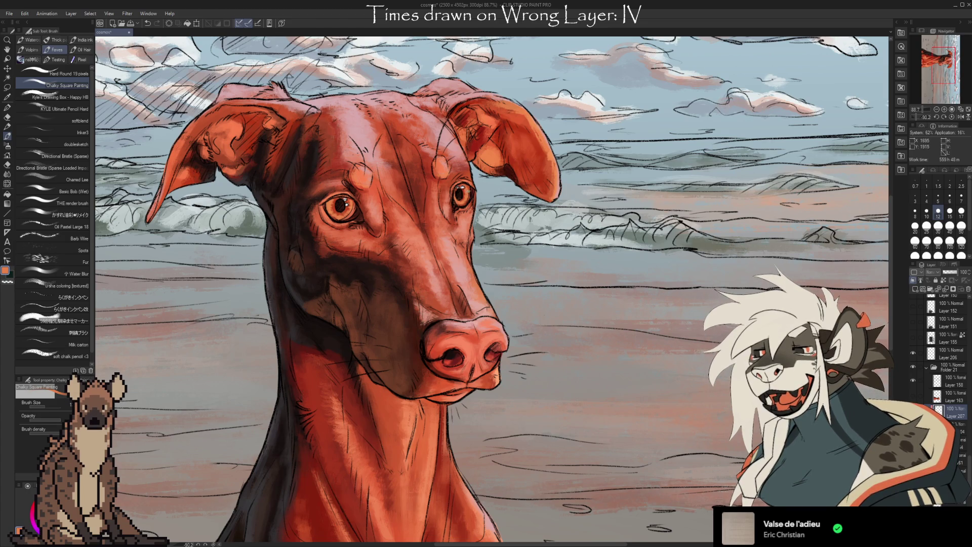
{"action": "left_click", "coordinate": [462, 199], "text": "alt"}
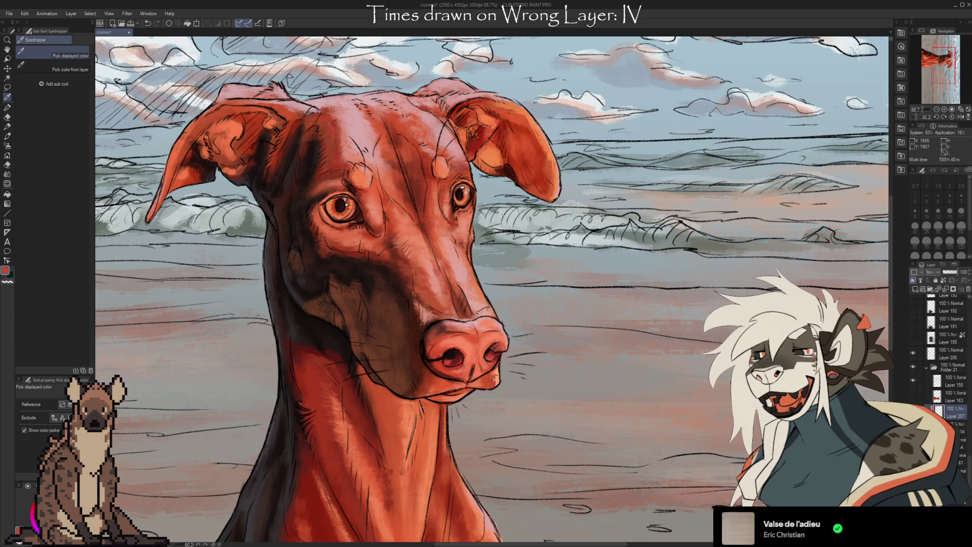
{"action": "left_click", "coordinate": [462, 203], "text": "alt"}
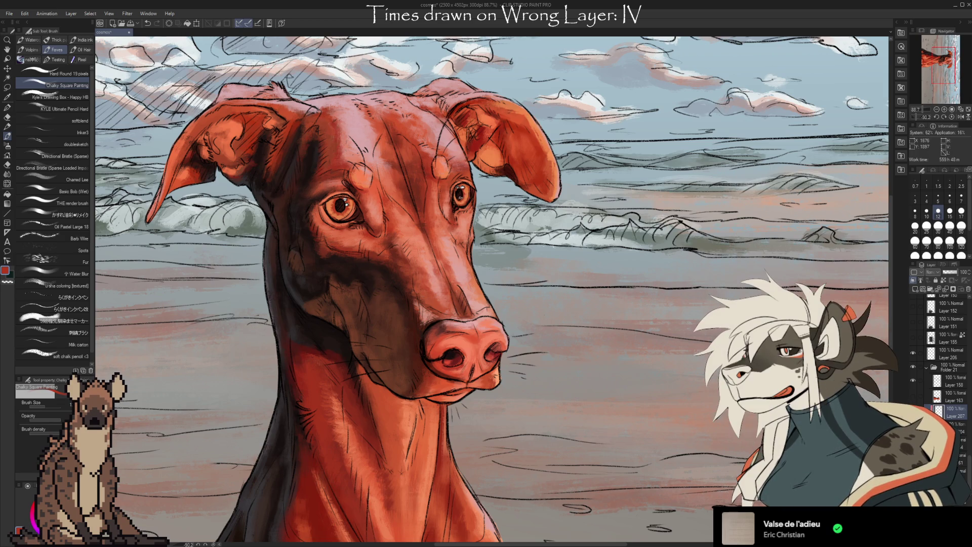
Step: Erase stray strokes with a size 7 eraser, then shade the cheek in dark brown
{"action": "key", "text": "e"}
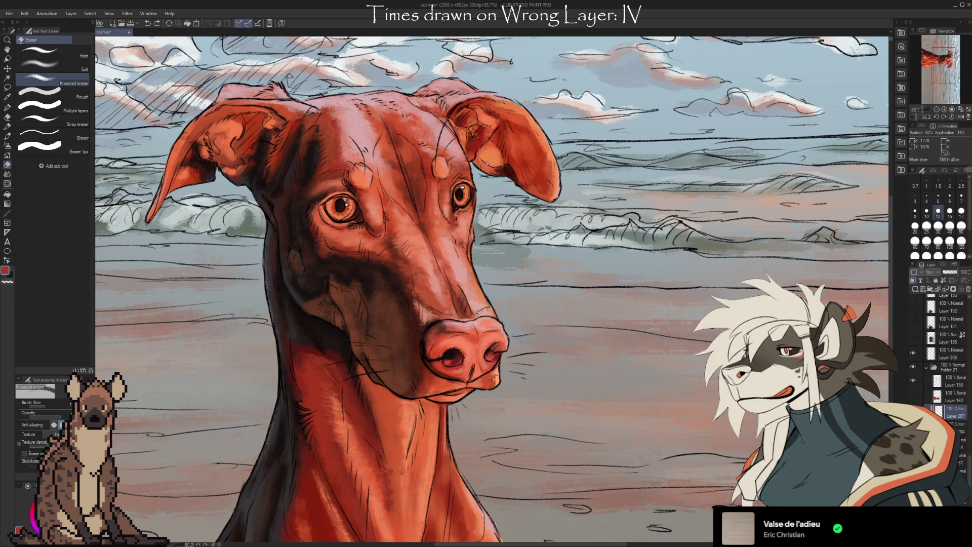
{"action": "key", "text": "bracketleft"}
{"action": "key", "text": "bracketleft"}
{"action": "key", "text": "bracketleft"}
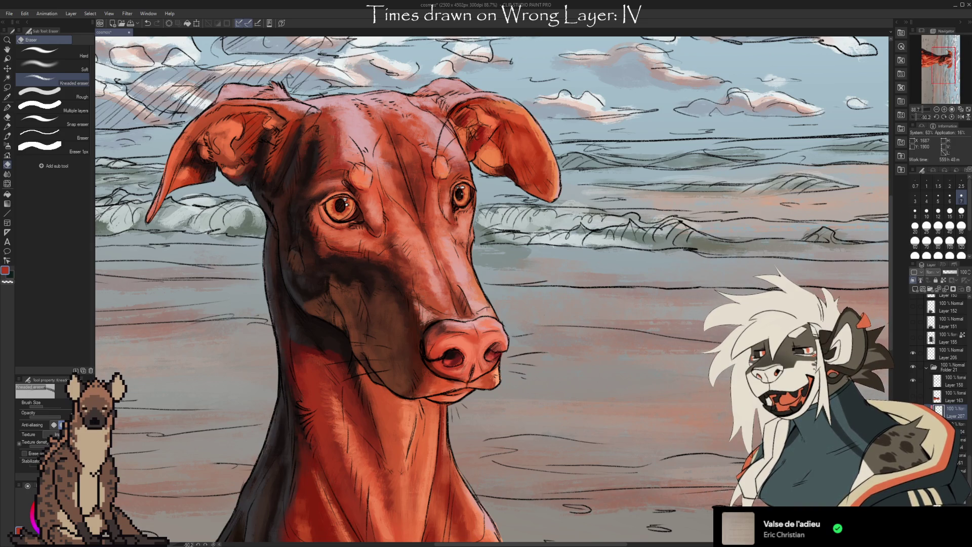
{"action": "key", "text": "i"}
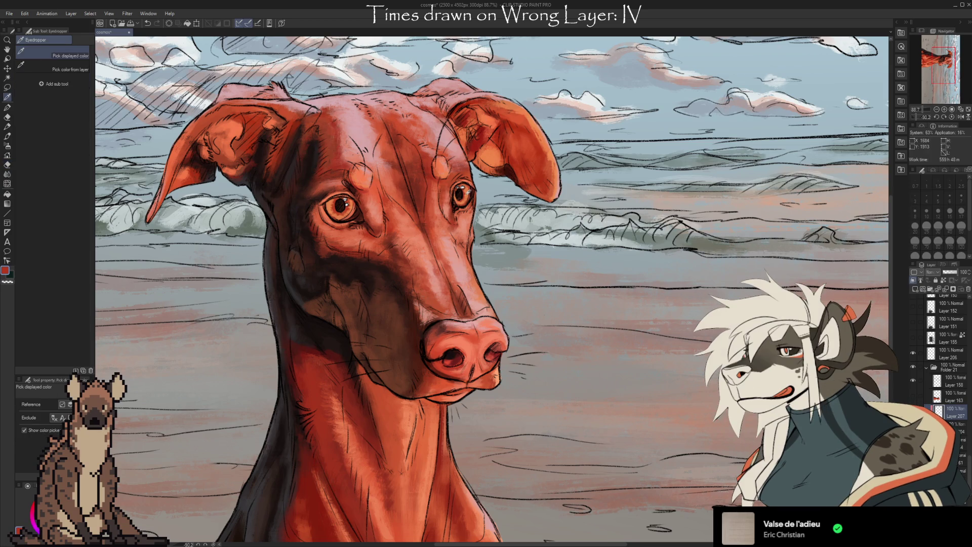
{"action": "key", "text": "b"}
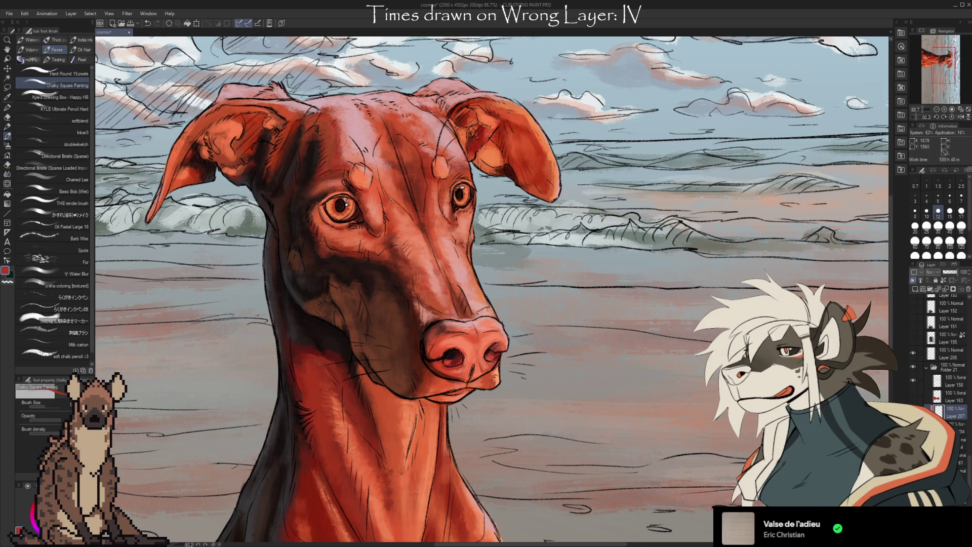
{"action": "key", "text": "i"}
{"action": "left_click", "coordinate": [325, 221]}
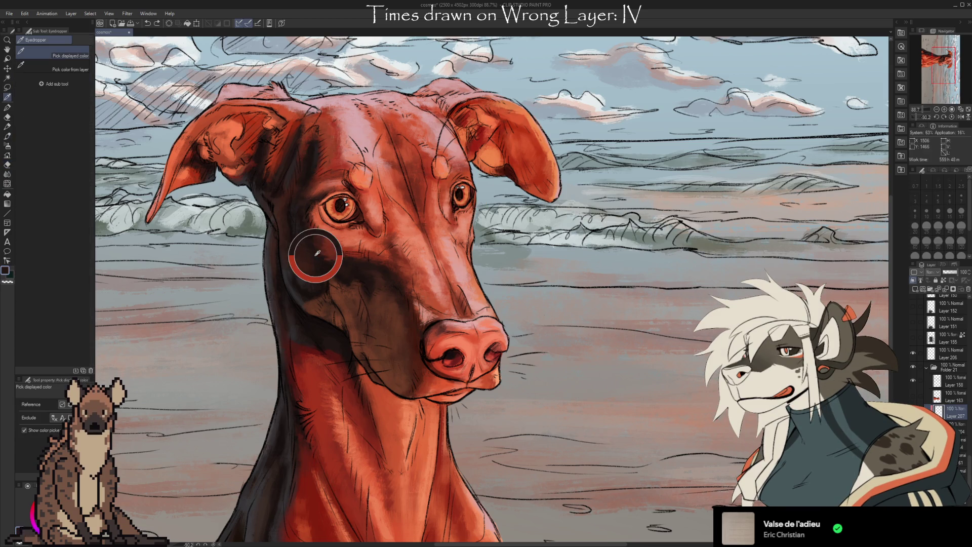
{"action": "left_click", "coordinate": [325, 221]}
{"action": "key", "text": "b"}
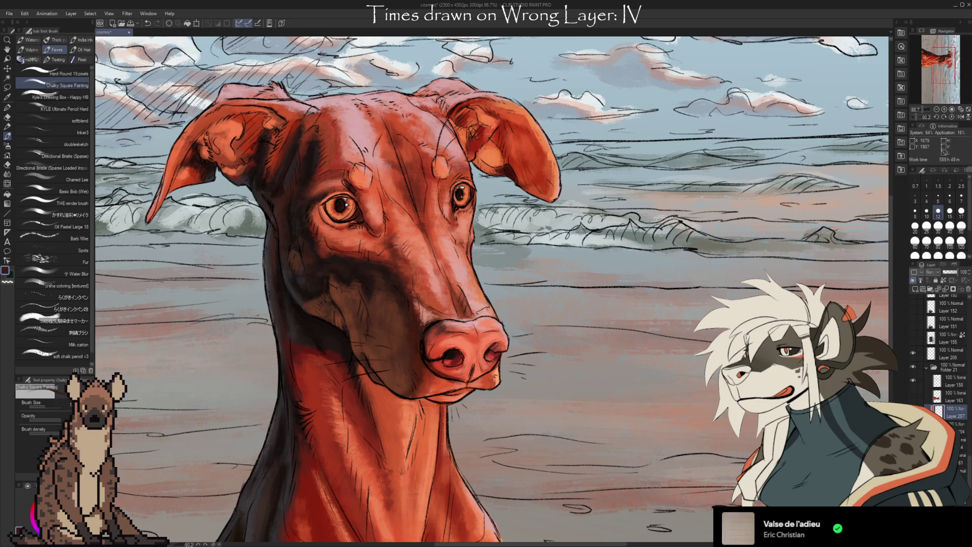
Step: Paint orange highlights and deeper shadows on the head and ears with the Chalky Square brush
{"action": "left_click_drag", "start_coordinate": [643, 415], "coordinate": [618, 412]}
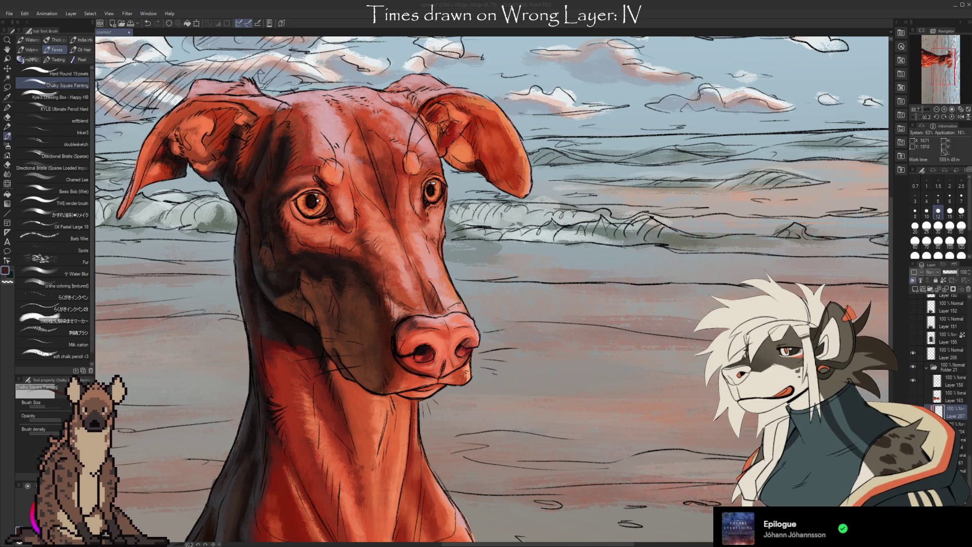
{"action": "left_click", "coordinate": [309, 208], "text": "alt"}
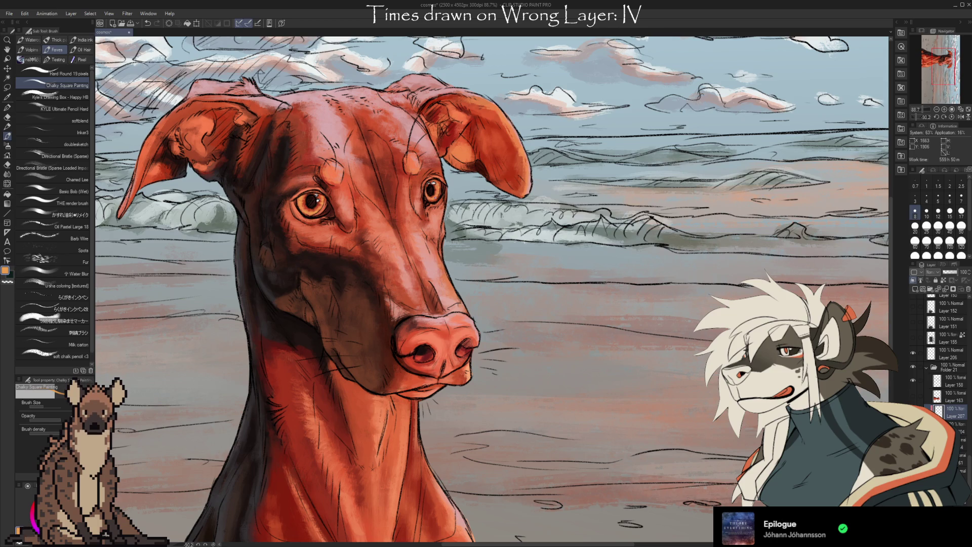
{"action": "key", "text": "ctrl+minus"}
{"action": "key", "text": "ctrl+minus"}
{"action": "key", "text": "ctrl+minus"}
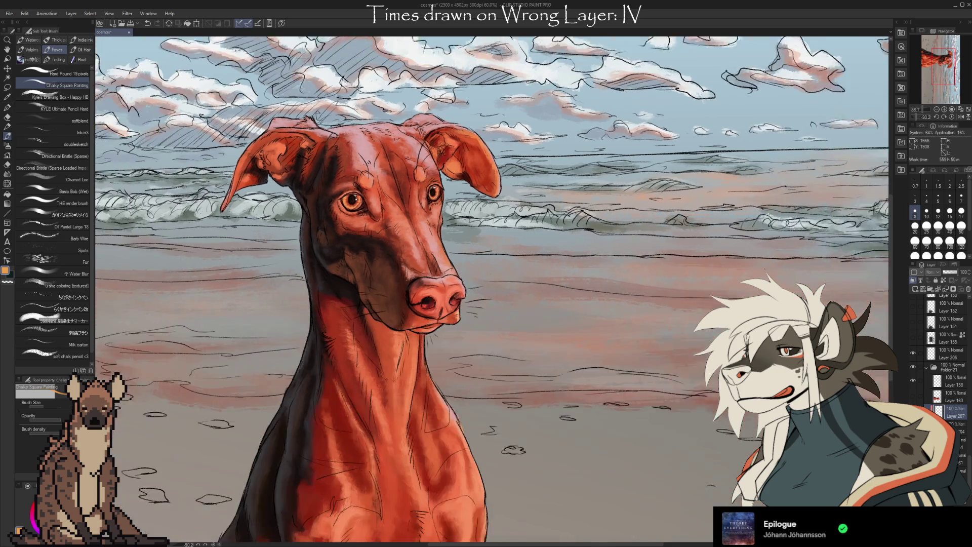
Step: With a larger brush, paint red-orange chest shading, switching between Layer 207 and the layer below
{"action": "scroll", "coordinate": [606, 452], "scroll_direction": "up", "scroll_amount": 2}
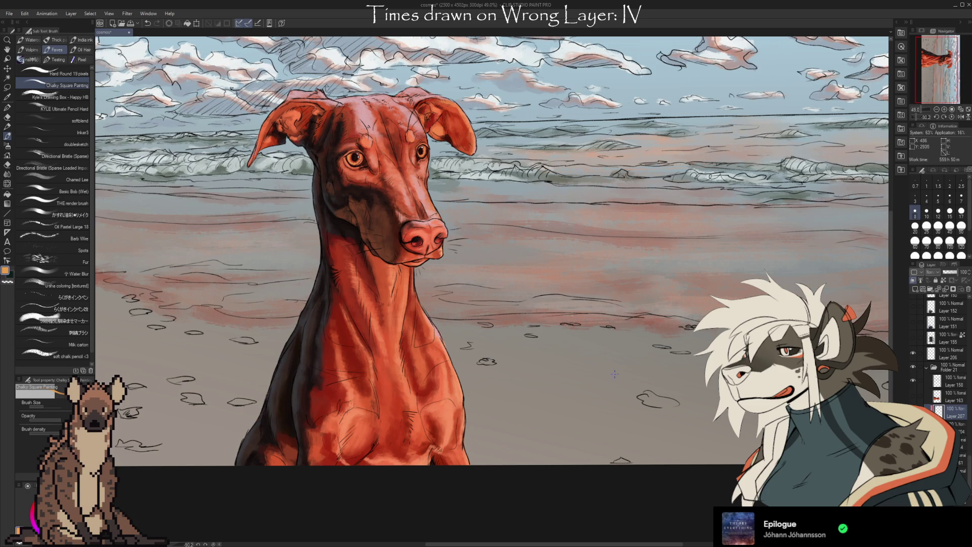
{"action": "scroll", "coordinate": [606, 378], "scroll_direction": "up", "scroll_amount": 1}
{"action": "left_click_drag", "start_coordinate": [572, 375], "coordinate": [656, 426]}
{"action": "mouse_move", "coordinate": [590, 423]}
{"action": "left_mouse_down"}
{"action": "mouse_move", "coordinate": [607, 363]}
{"action": "mouse_move", "coordinate": [614, 382]}
{"action": "mouse_move", "coordinate": [596, 405]}
{"action": "mouse_move", "coordinate": [572, 400]}
{"action": "mouse_move", "coordinate": [546, 417]}
{"action": "left_mouse_up"}
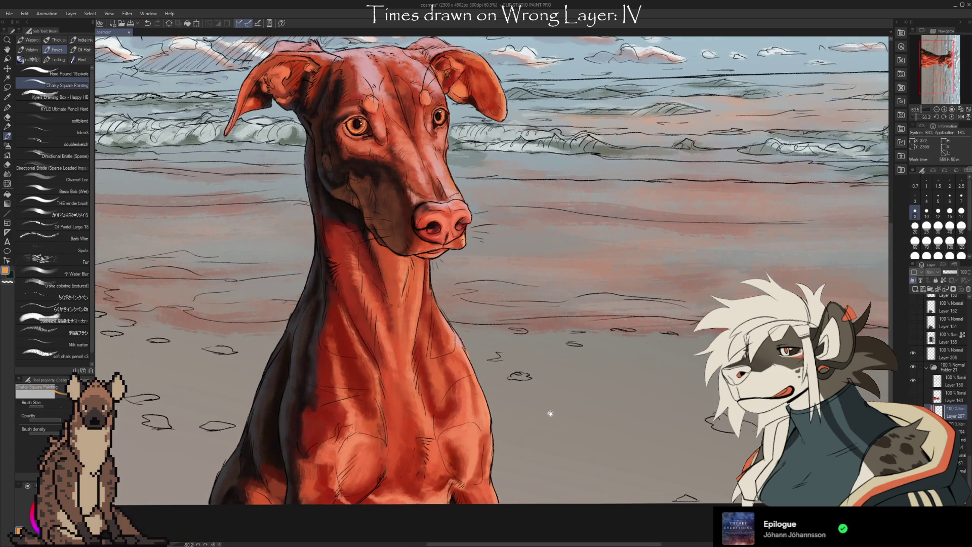
{"action": "key", "text": "bracketright"}
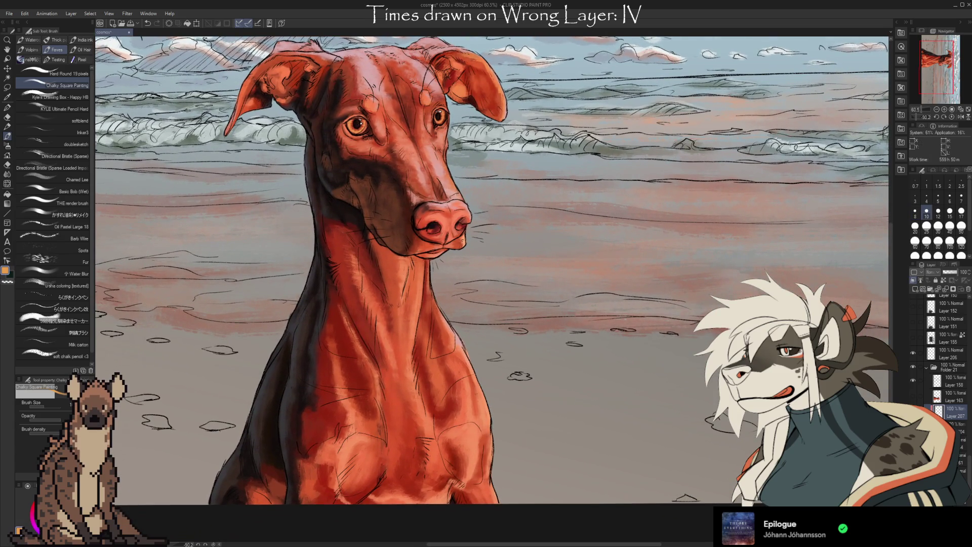
{"action": "left_click", "coordinate": [951, 428]}
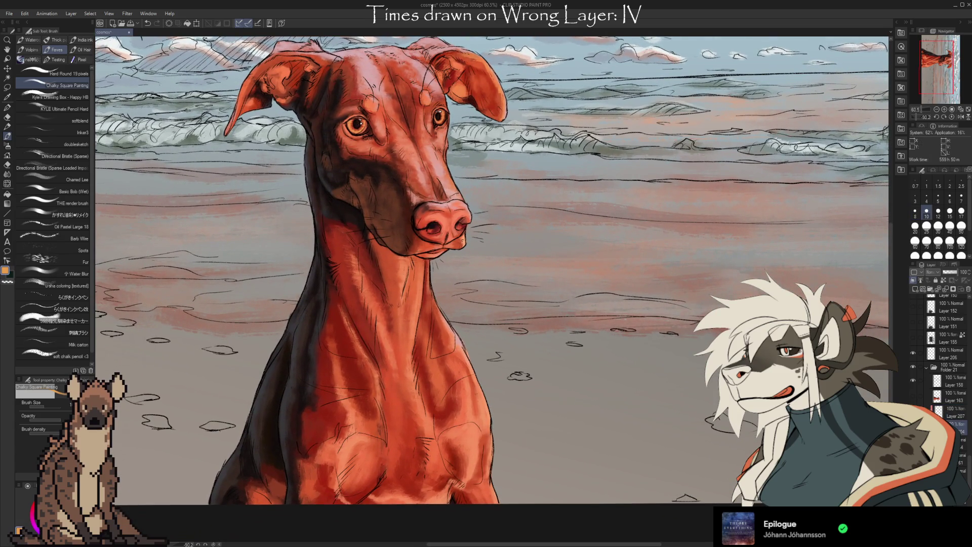
{"action": "left_click", "coordinate": [953, 412]}
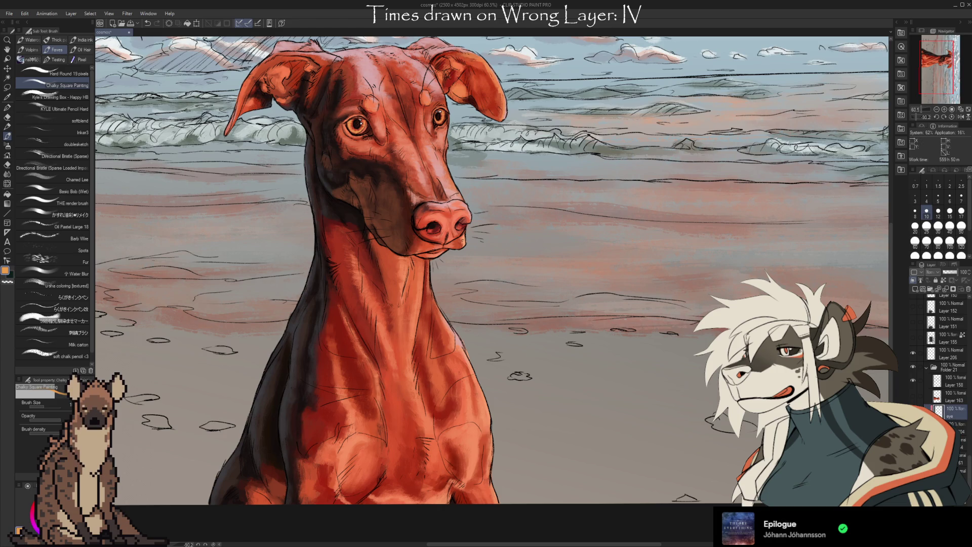
{"action": "left_click", "coordinate": [952, 427]}
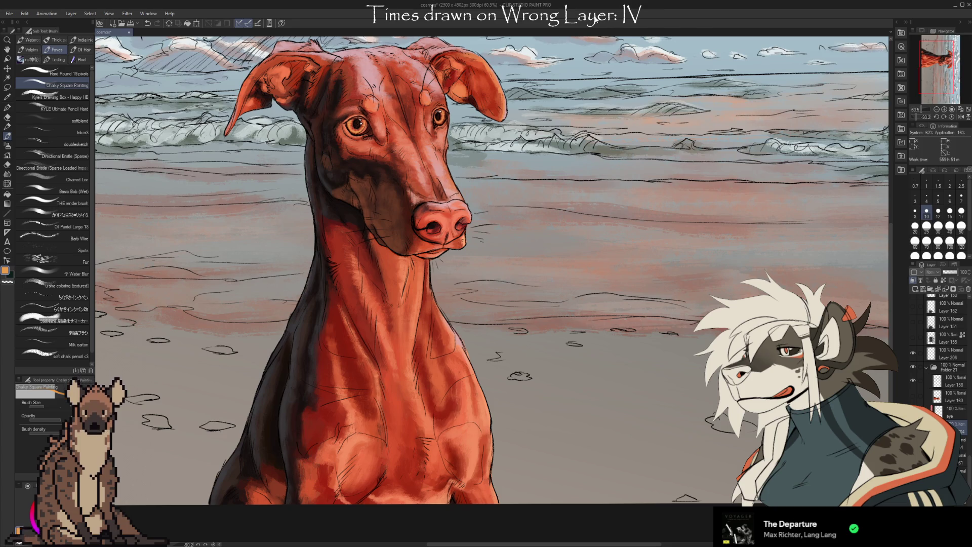
{"action": "left_click", "coordinate": [356, 497], "text": "alt"}
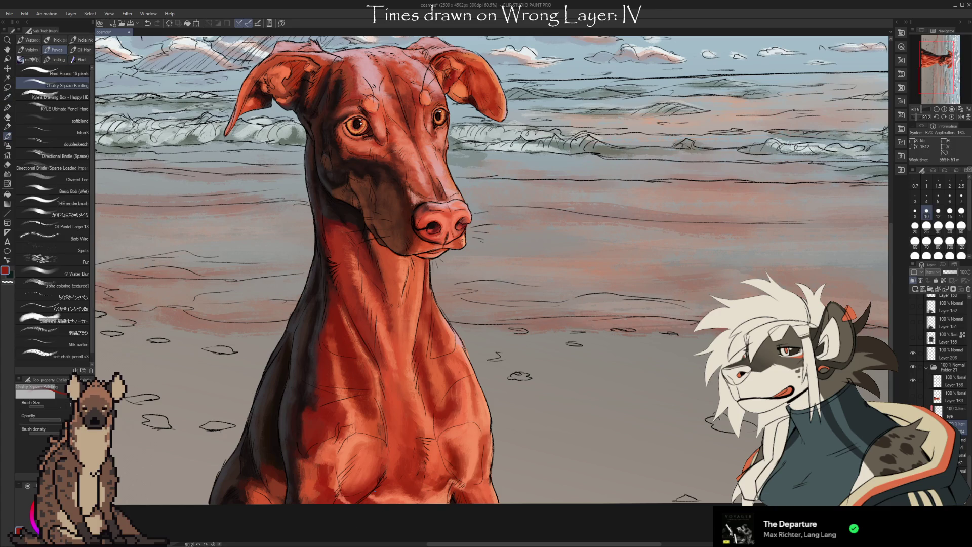
{"action": "key", "text": "bracketright"}
{"action": "left_click", "coordinate": [314, 494], "text": "alt"}
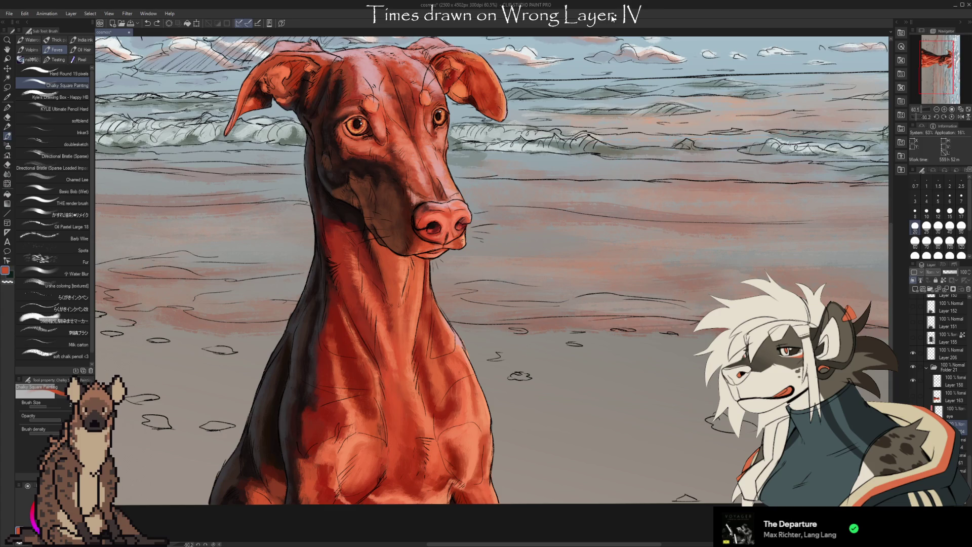
{"action": "scroll", "coordinate": [375, 484], "scroll_direction": "down", "scroll_amount": 2}
Step: At brush size 40, paint lighter orange highlights and darker red muscle shading on chest and legs
{"action": "scroll", "coordinate": [374, 483], "scroll_direction": "left", "scroll_amount": 2}
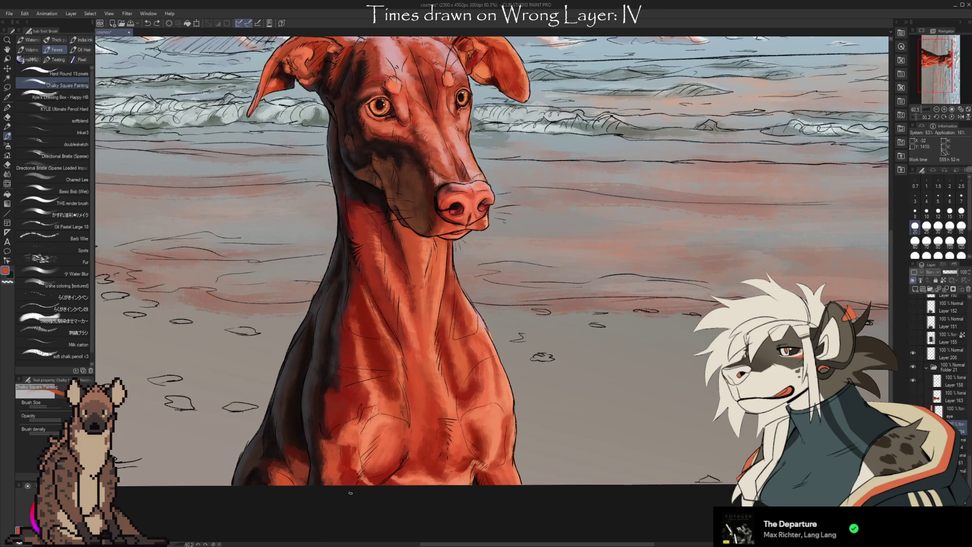
{"action": "key", "text": "bracketright"}
{"action": "key", "text": "bracketright"}
{"action": "key", "text": "bracketright"}
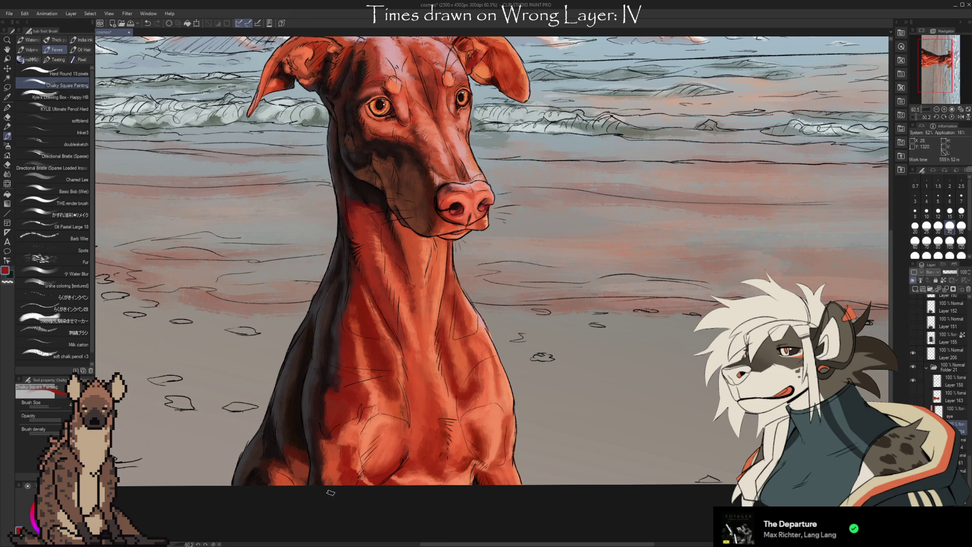
{"action": "left_click", "coordinate": [334, 476], "text": "alt"}
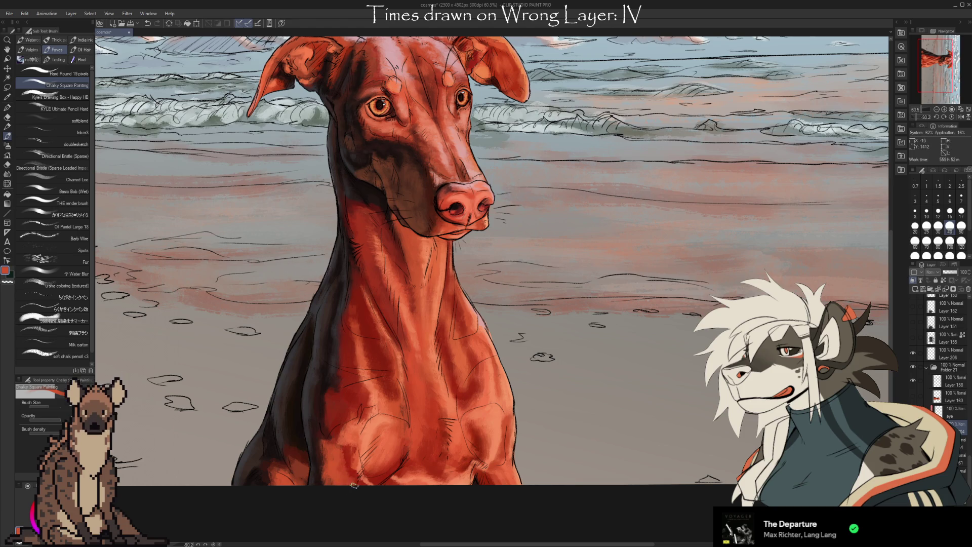
{"action": "left_click", "coordinate": [344, 449], "text": "alt"}
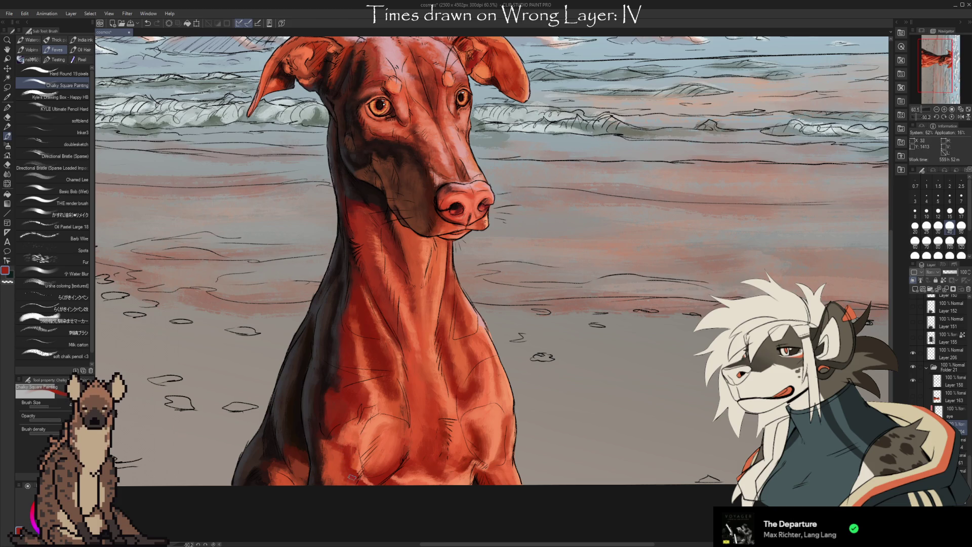
{"action": "left_click", "coordinate": [336, 477], "text": "alt"}
{"action": "left_click", "coordinate": [364, 447], "text": "alt"}
{"action": "left_click", "coordinate": [362, 453], "text": "alt"}
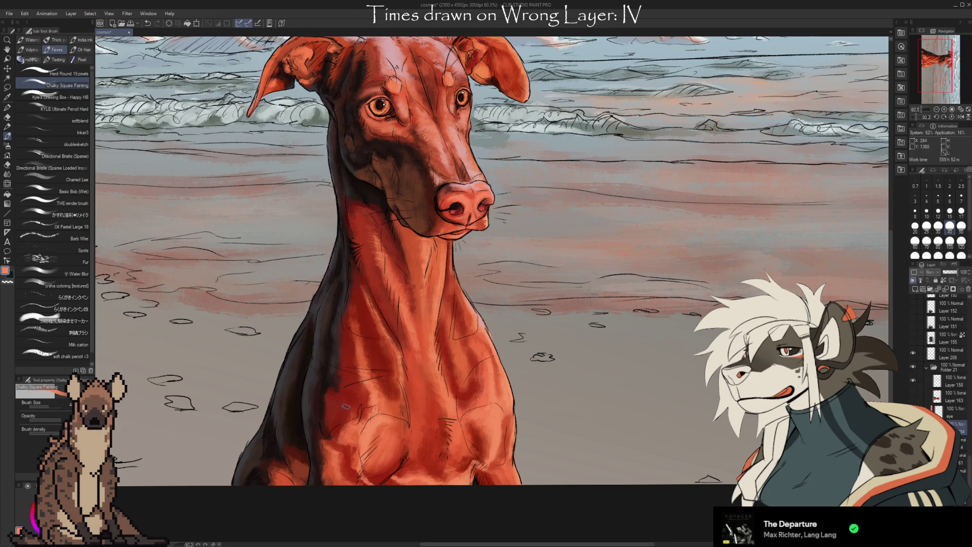
{"action": "left_click", "coordinate": [345, 434], "text": "alt"}
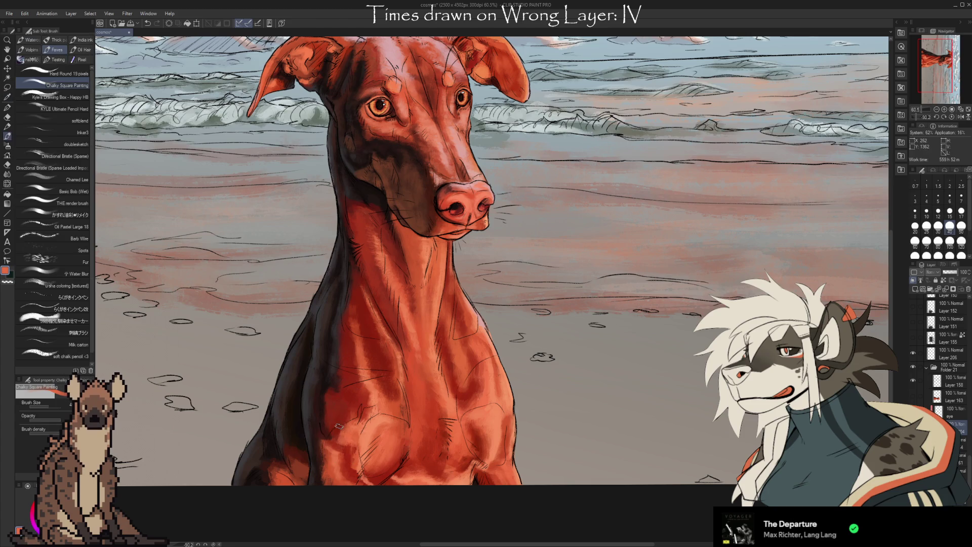
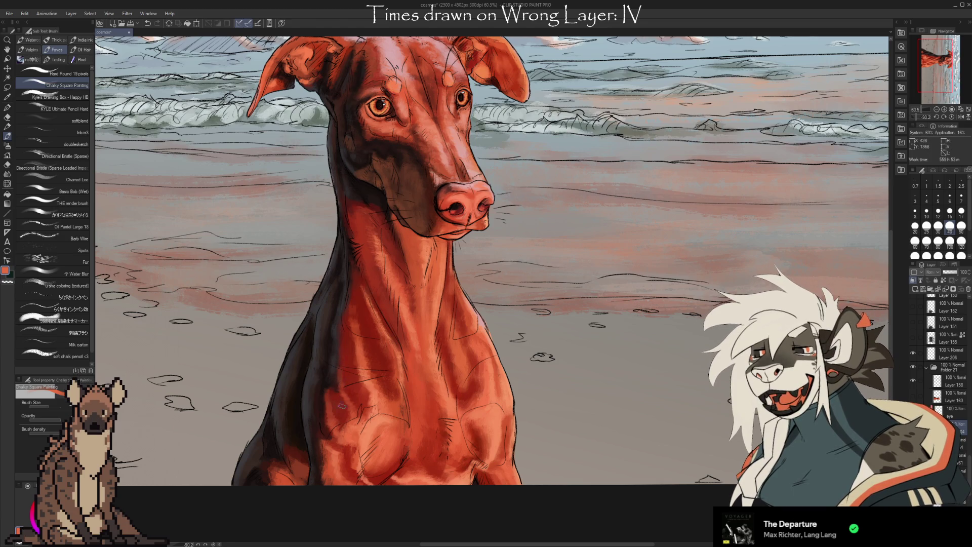
Step: Sample several reds from the chest and neck and paint orange-red shading over the chest
{"action": "left_click", "coordinate": [337, 399], "text": "alt"}
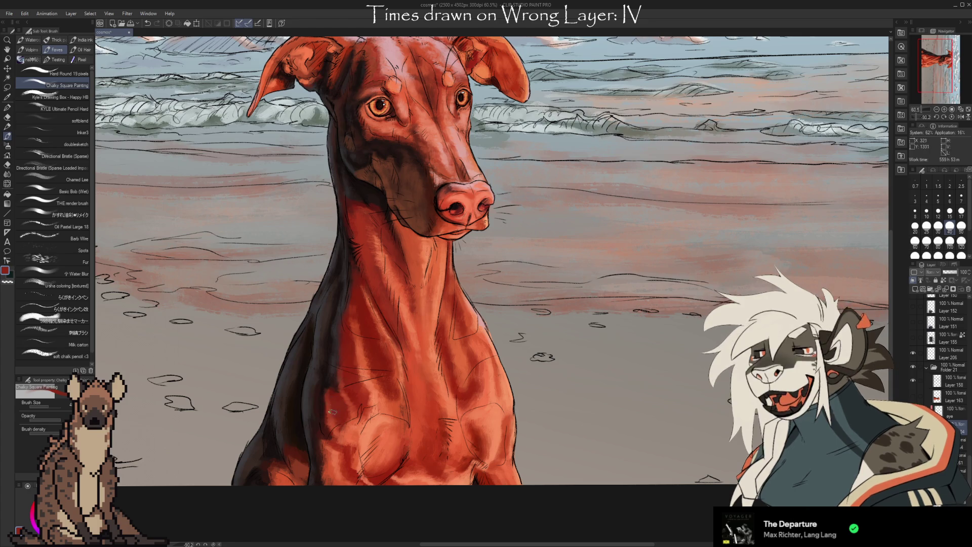
{"action": "left_click", "coordinate": [382, 362], "text": "alt"}
{"action": "left_click", "coordinate": [332, 388], "text": "alt"}
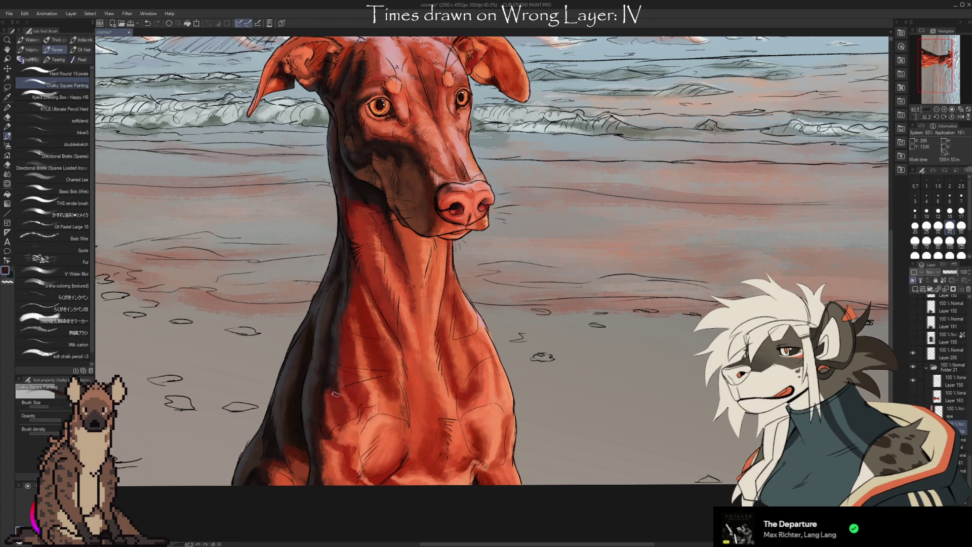
{"action": "left_click", "coordinate": [339, 408], "text": "alt"}
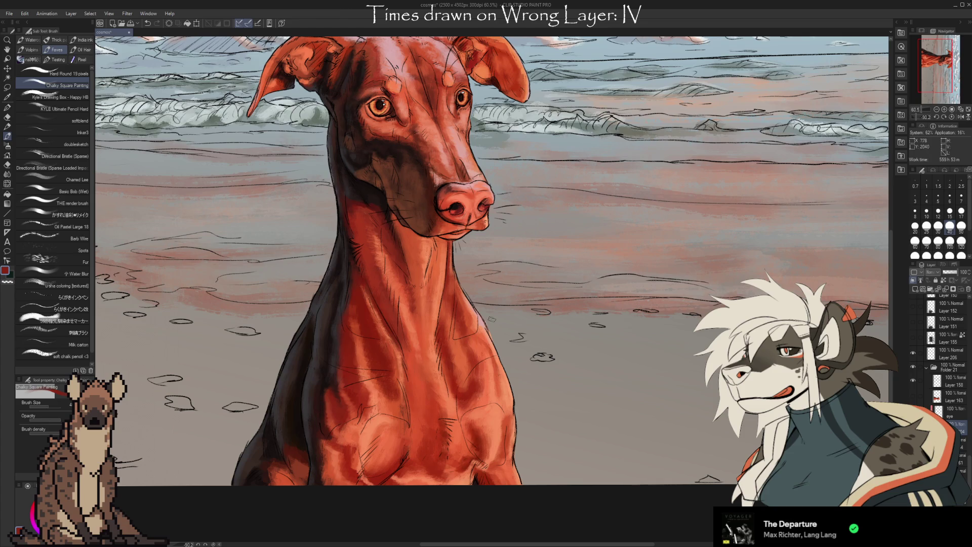
{"action": "key", "text": "alt"}
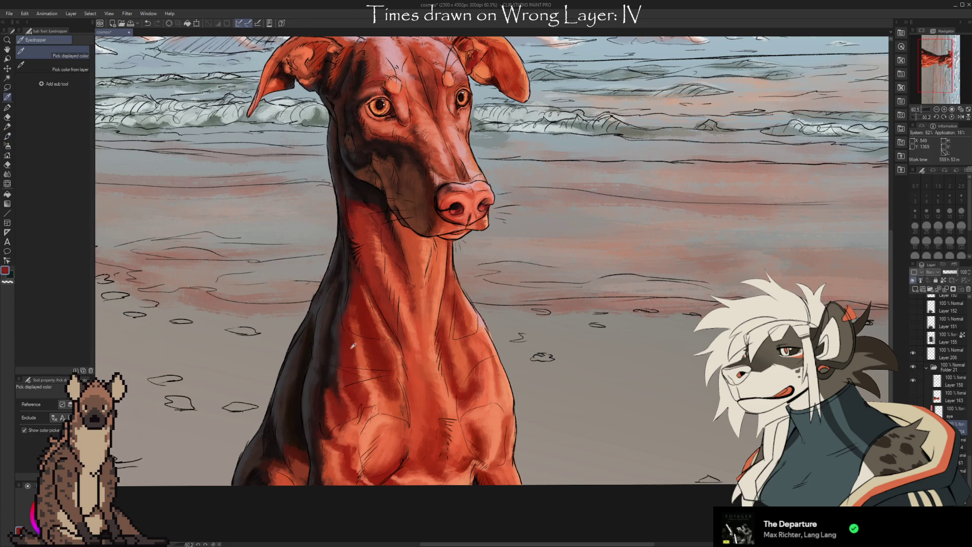
{"action": "left_click", "coordinate": [350, 280]}
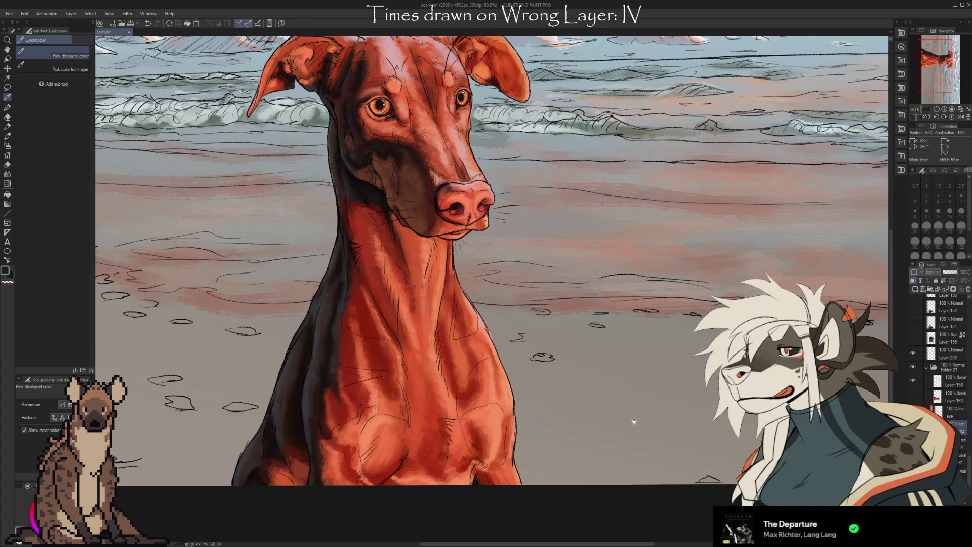
{"action": "scroll", "coordinate": [613, 390], "scroll_direction": "down", "scroll_amount": 1}
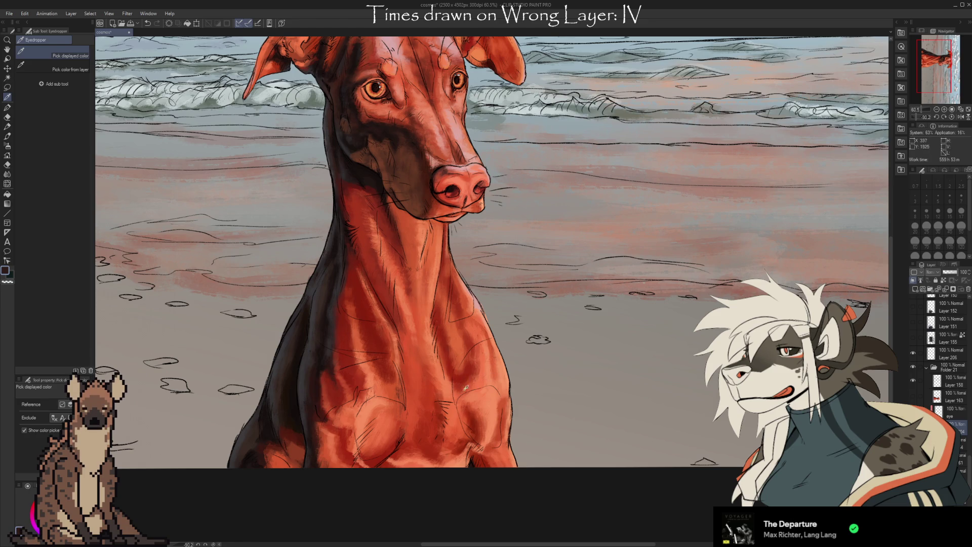
{"action": "left_click", "coordinate": [462, 346]}
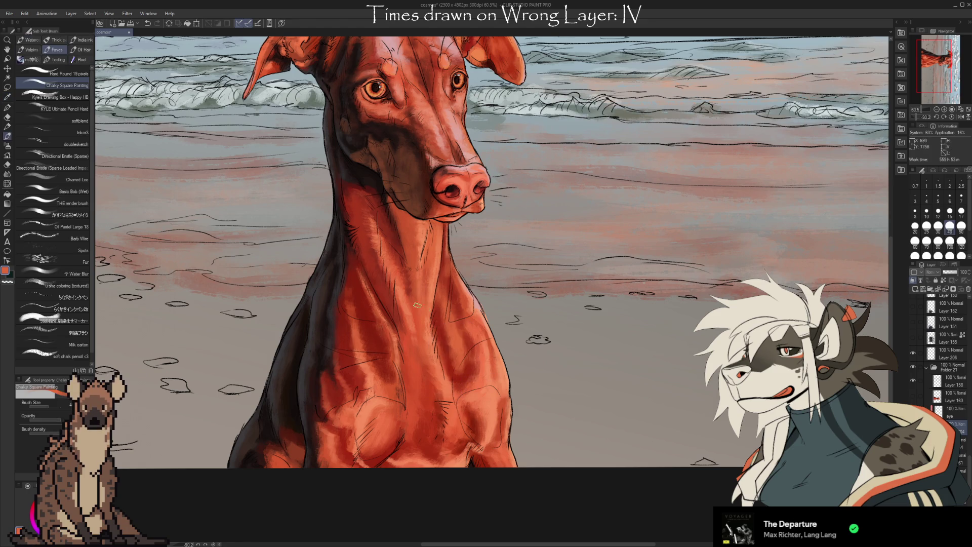
Step: Enlarge the brush to 30 and layer darker chest reds and neck orange over the muscles
{"action": "key", "text": "bracketright"}
{"action": "key", "text": "bracketright"}
{"action": "key", "text": "bracketright"}
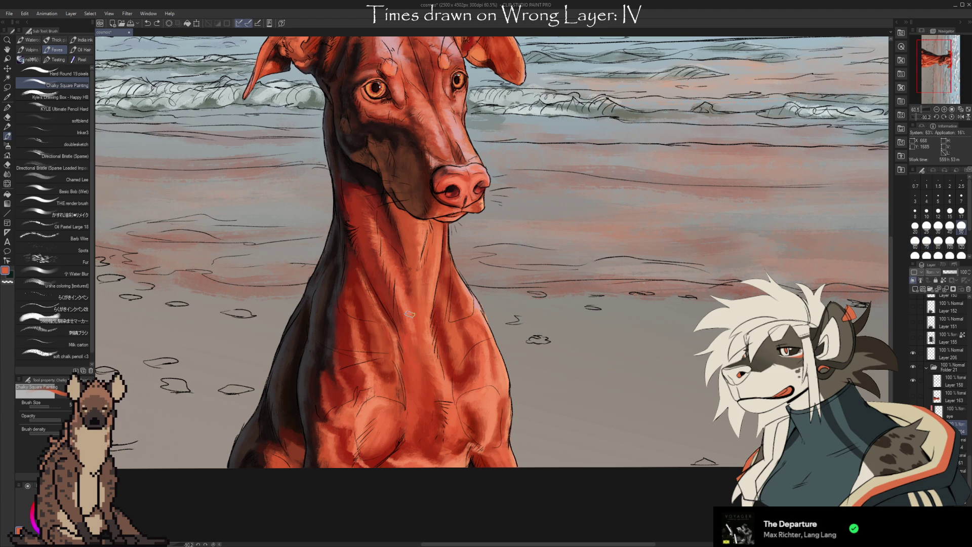
{"action": "key", "text": "i"}
{"action": "left_click", "coordinate": [391, 375]}
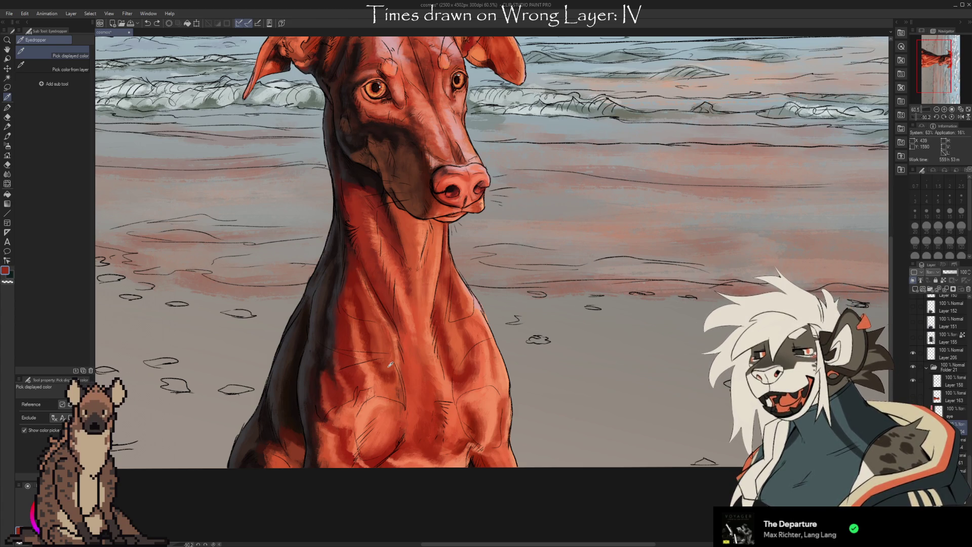
{"action": "key", "text": "b"}
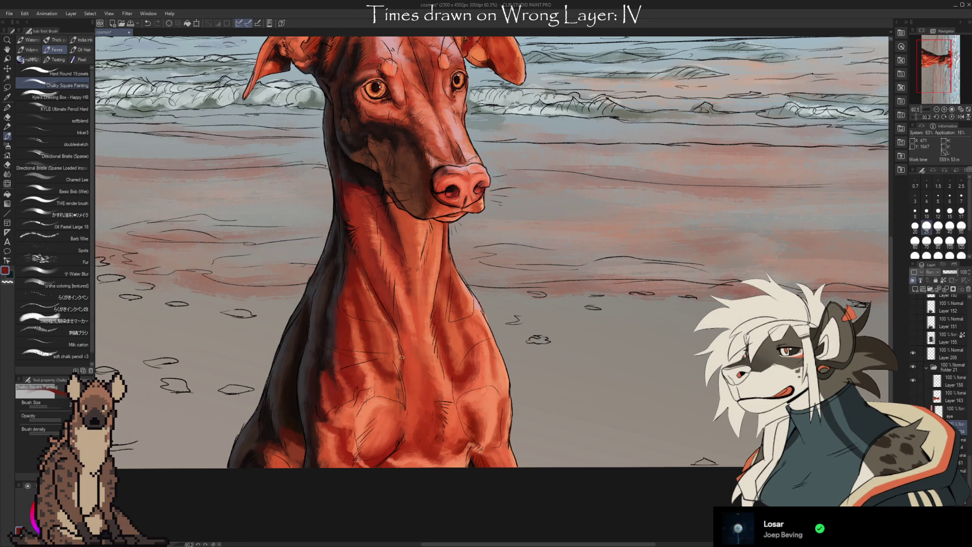
{"action": "key", "text": "bracketright"}
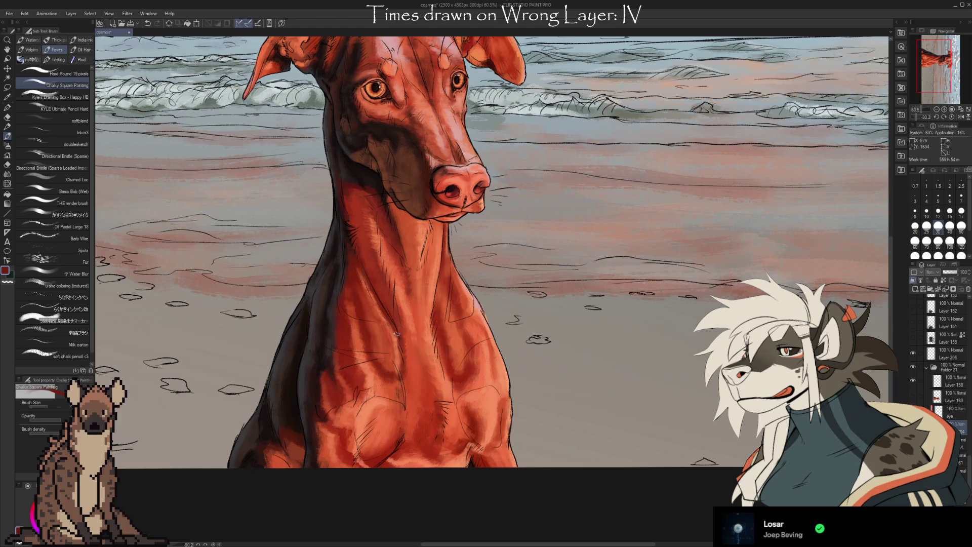
{"action": "left_click", "coordinate": [397, 359], "text": "alt"}
{"action": "left_click", "coordinate": [386, 358], "text": "alt"}
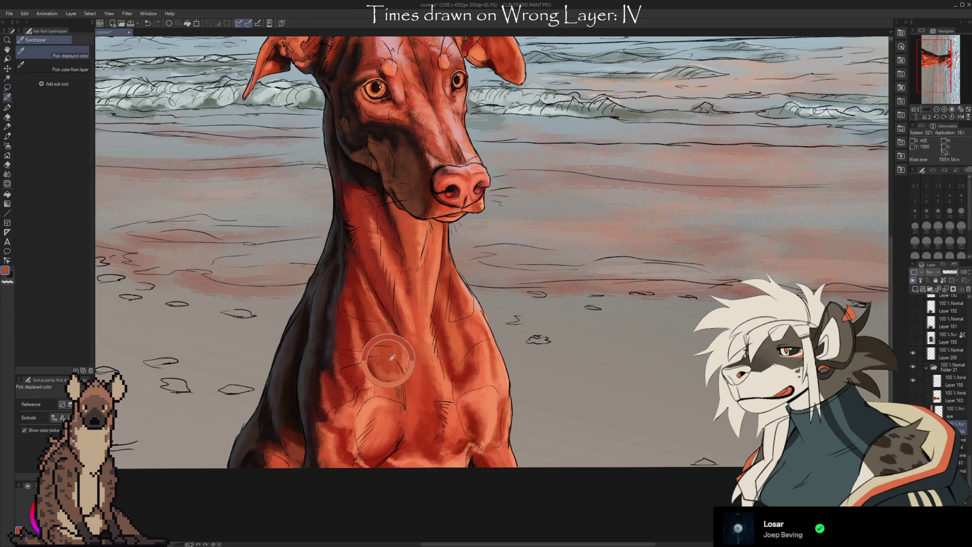
Step: Shade the neck with dark reds, orange-red and near-black sampled along its length
{"action": "left_click", "coordinate": [389, 375], "text": "alt"}
{"action": "left_click", "coordinate": [411, 375], "text": "alt"}
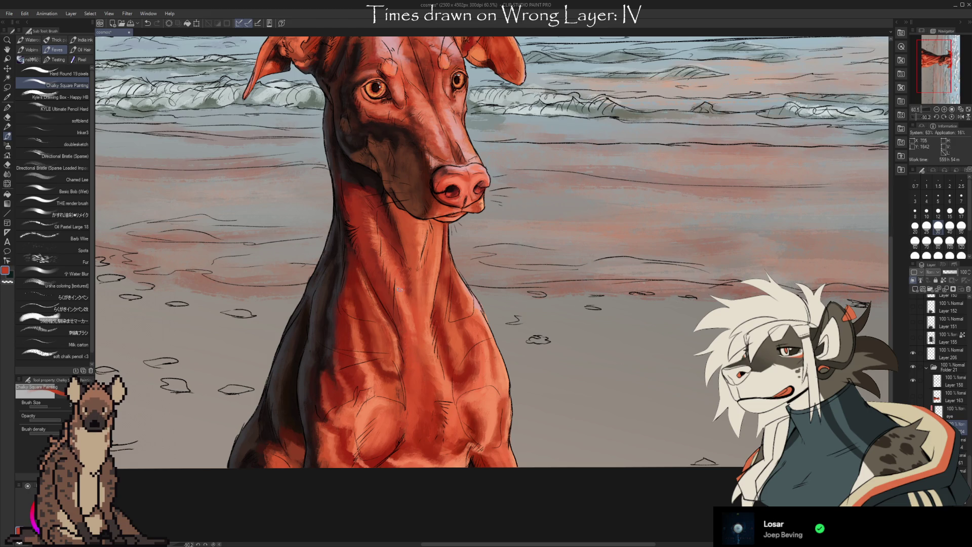
{"action": "left_click", "coordinate": [388, 318], "text": "alt"}
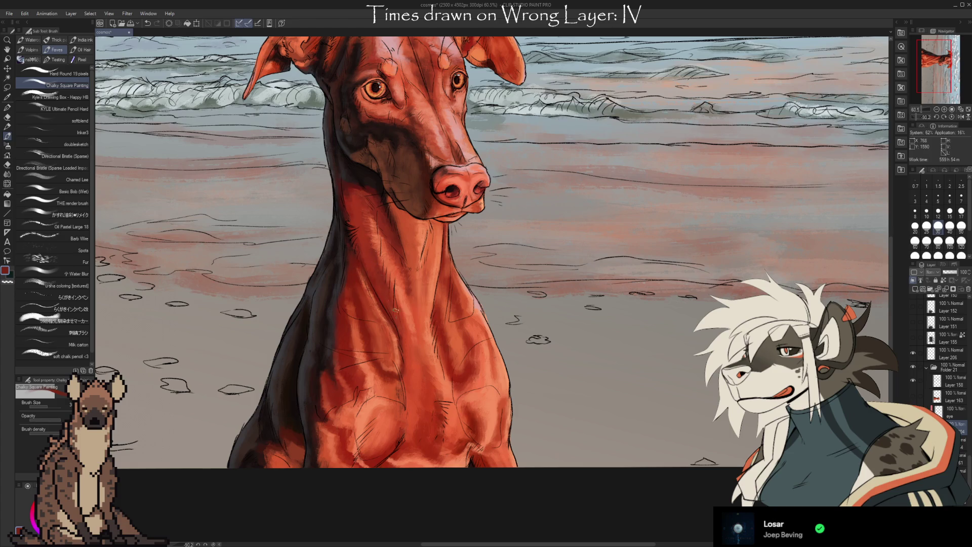
{"action": "left_click", "coordinate": [385, 279], "text": "alt"}
{"action": "left_click", "coordinate": [393, 306], "text": "alt"}
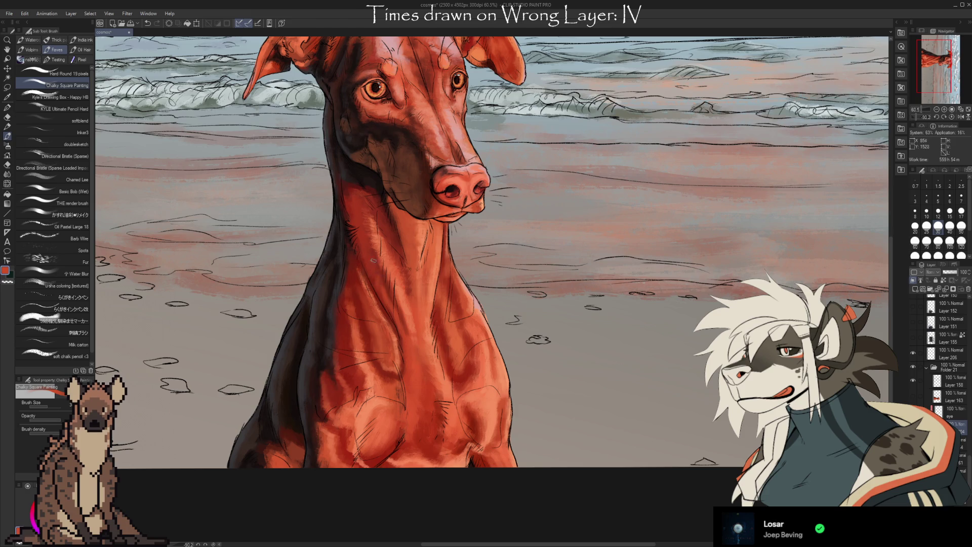
{"action": "left_click", "coordinate": [355, 272], "text": "alt"}
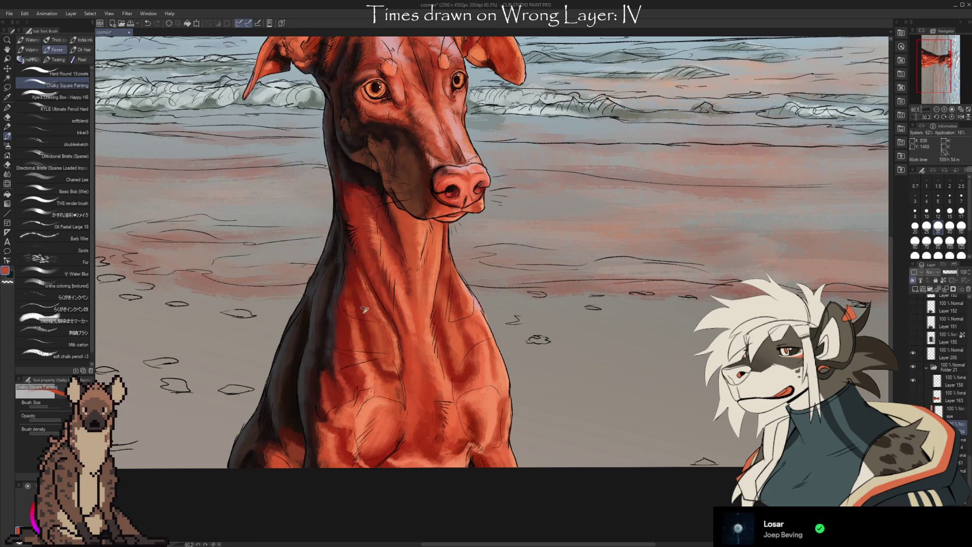
{"action": "left_click", "coordinate": [346, 248], "text": "alt"}
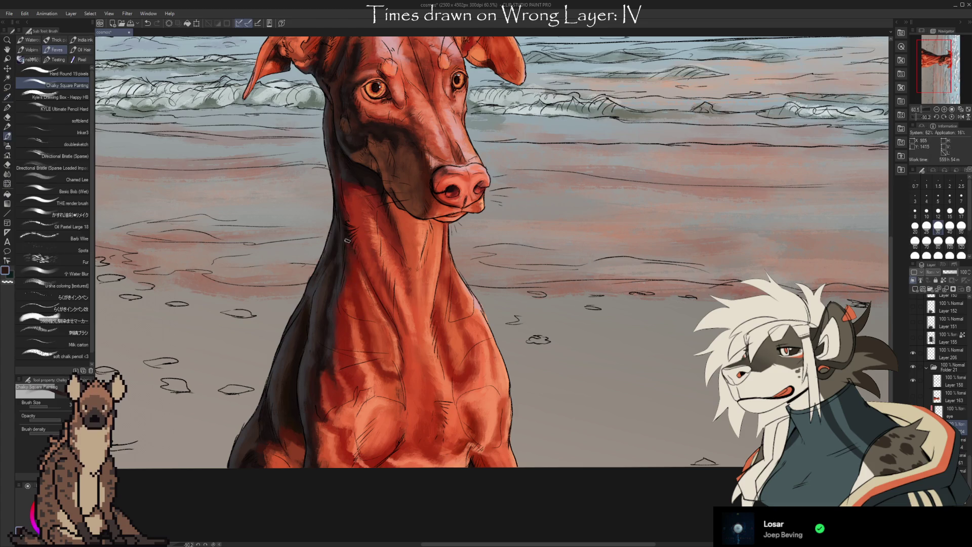
{"action": "left_click", "coordinate": [460, 383], "text": "alt"}
Step: Raise the brush to size 40 and blend dark reds and orange highlights into the chest muscles
{"action": "key", "text": "bracketright"}
{"action": "left_click", "coordinate": [450, 327], "text": "alt"}
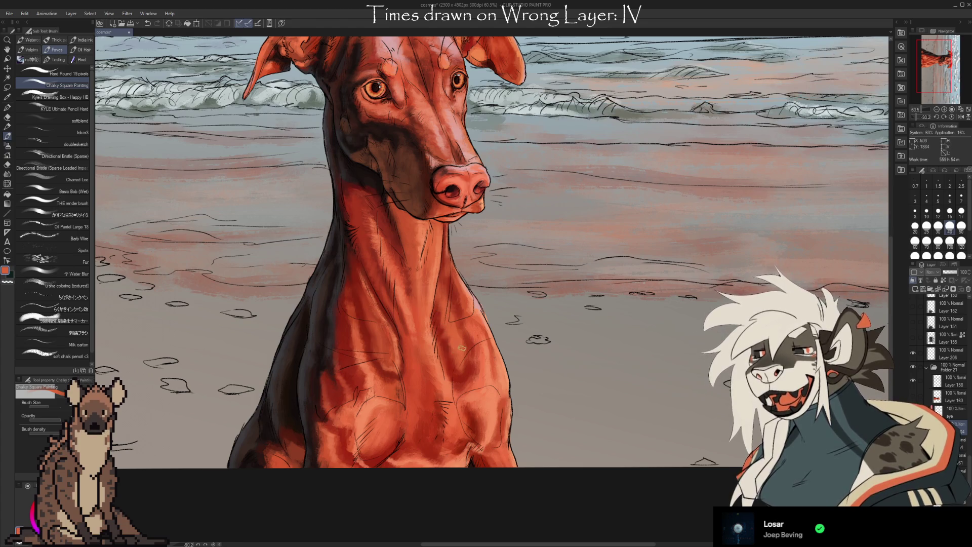
{"action": "left_click", "coordinate": [464, 370], "text": "alt"}
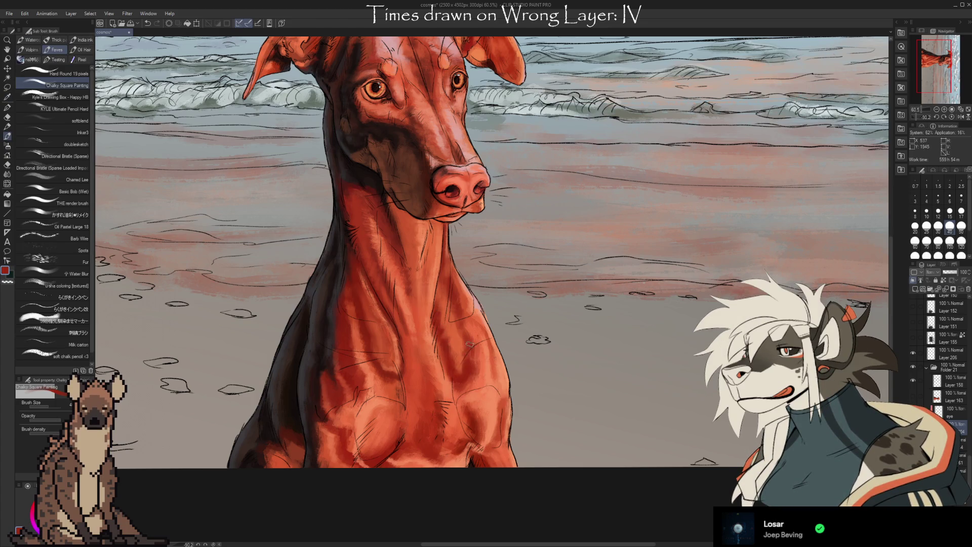
{"action": "left_click", "coordinate": [459, 377], "text": "alt"}
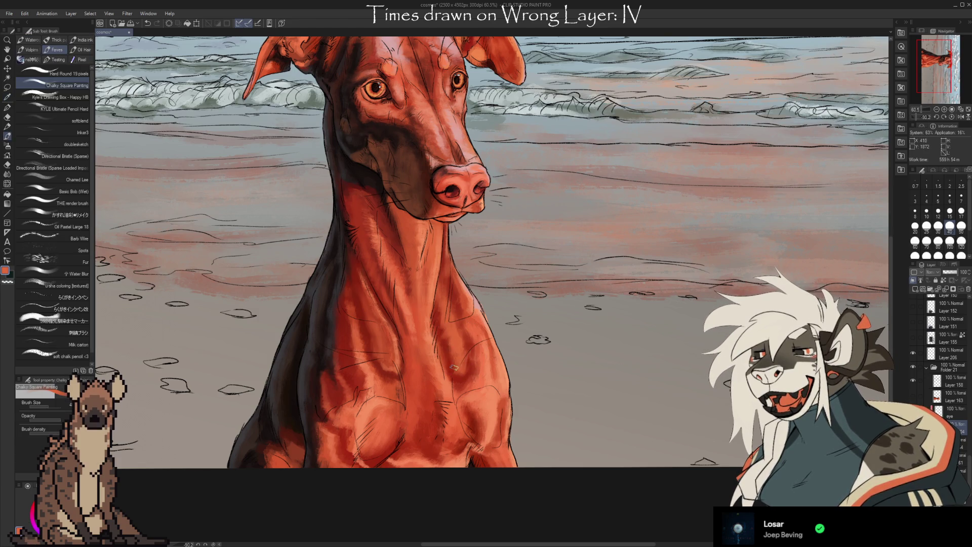
{"action": "left_click", "coordinate": [466, 425], "text": "alt"}
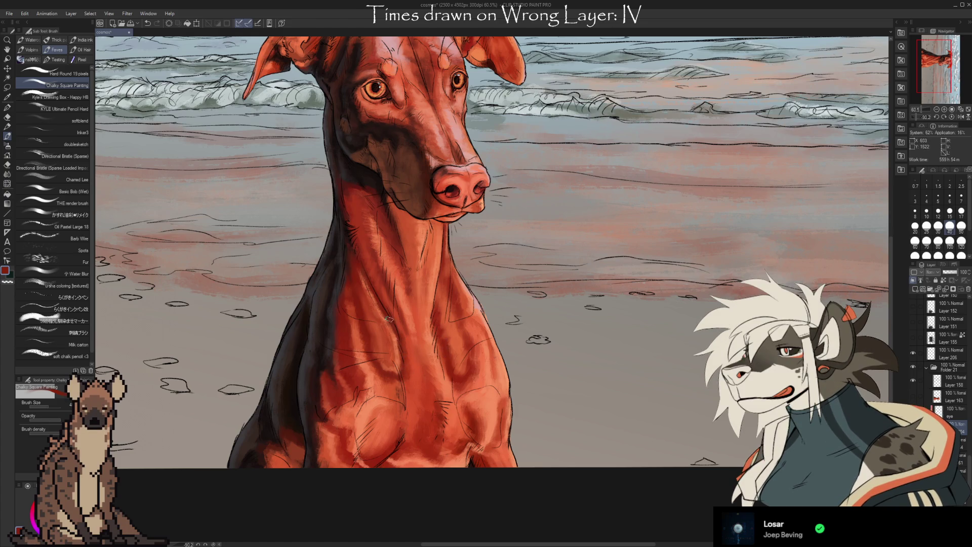
{"action": "left_click", "coordinate": [414, 387], "text": "alt"}
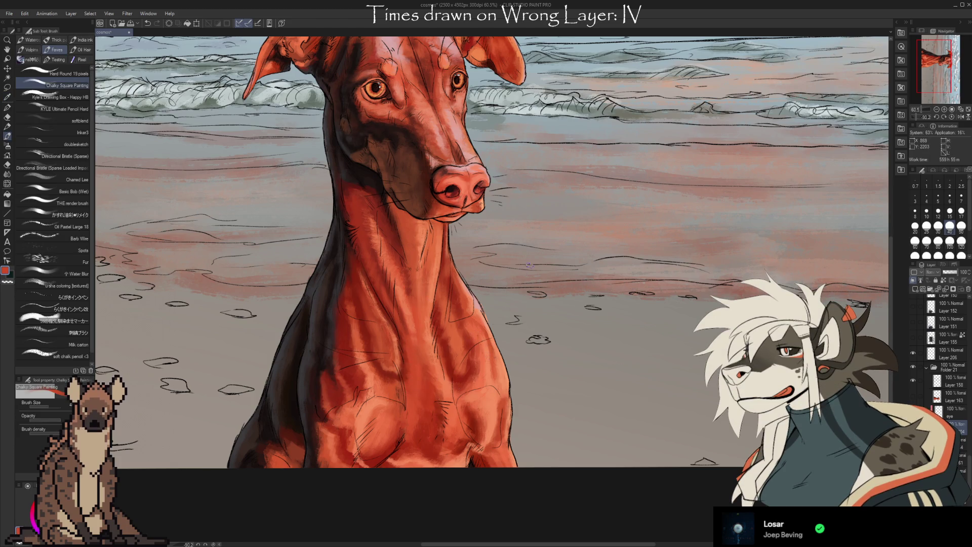
{"action": "scroll", "coordinate": [520, 267], "scroll_direction": "down", "scroll_amount": 2}
Step: Zoom out to check the painting, then blend dark red and orange along the neck with a larger brush
{"action": "scroll", "coordinate": [520, 267], "scroll_direction": "down", "scroll_amount": 4}
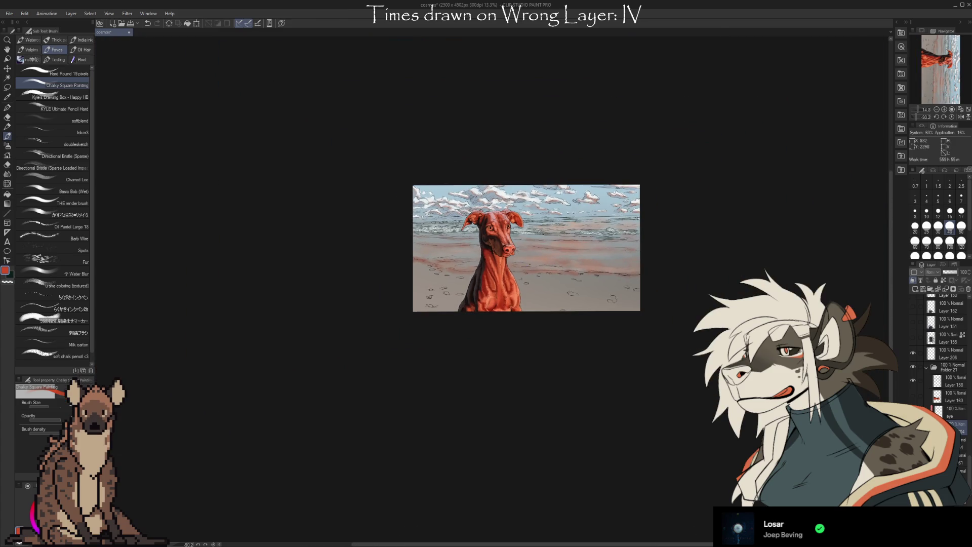
{"action": "scroll", "coordinate": [597, 338], "scroll_direction": "up", "scroll_amount": 4}
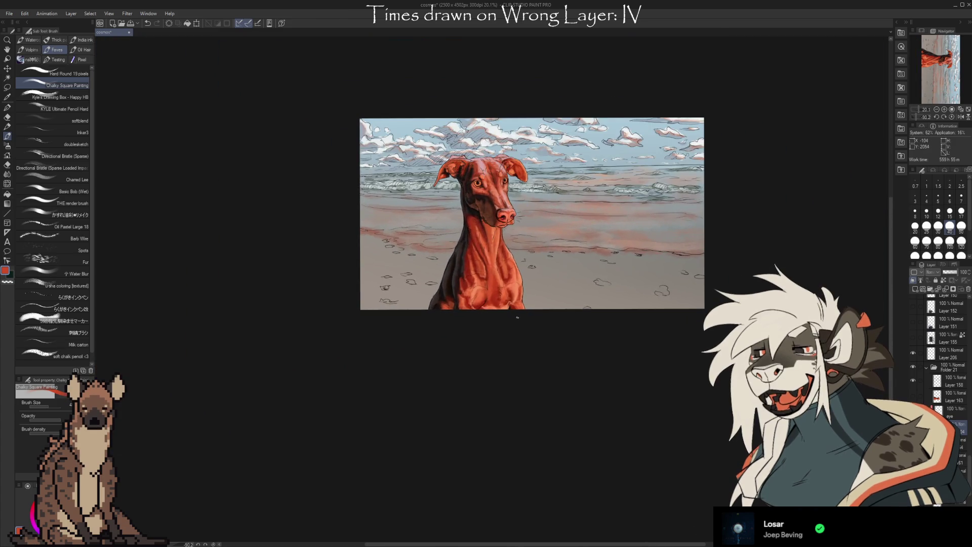
{"action": "scroll", "coordinate": [527, 255], "scroll_direction": "up", "scroll_amount": 3}
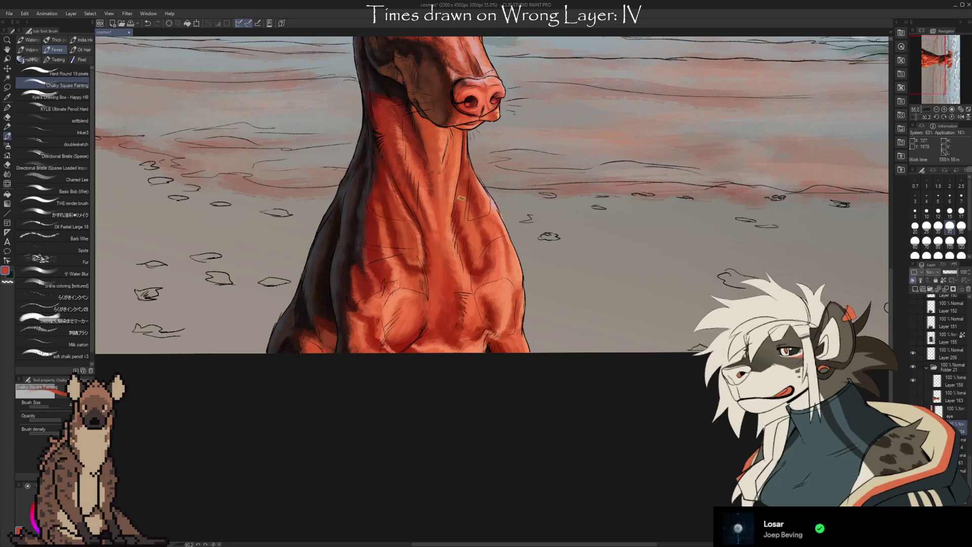
{"action": "left_click", "coordinate": [494, 224], "text": "alt"}
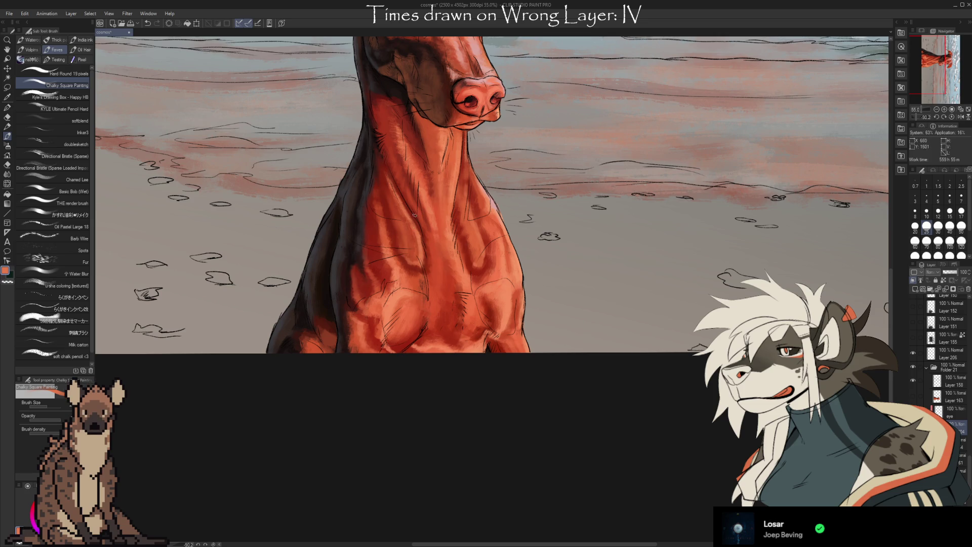
{"action": "key", "text": "i"}
{"action": "left_click", "coordinate": [476, 244]}
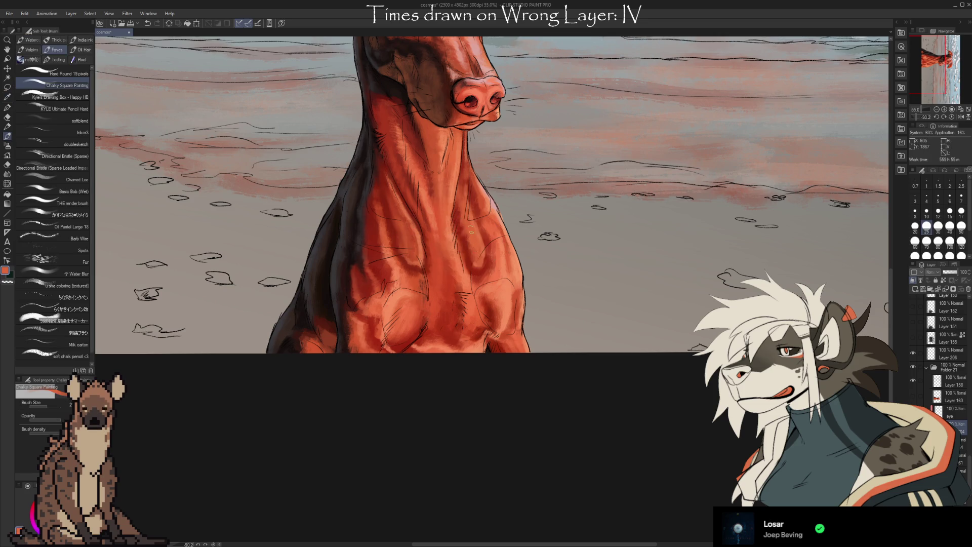
{"action": "left_click", "coordinate": [465, 243], "text": "alt"}
{"action": "key", "text": "bracketright"}
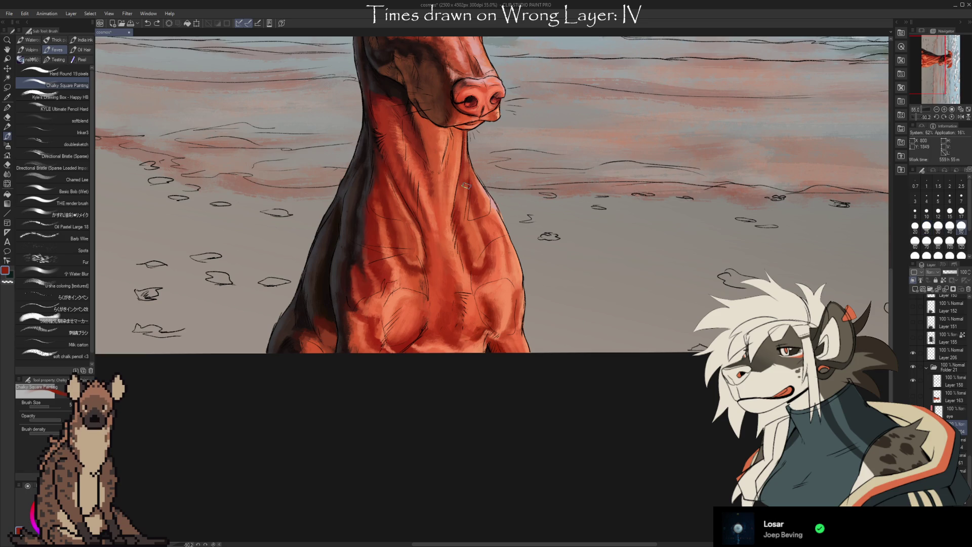
{"action": "left_click", "coordinate": [460, 213], "text": "alt"}
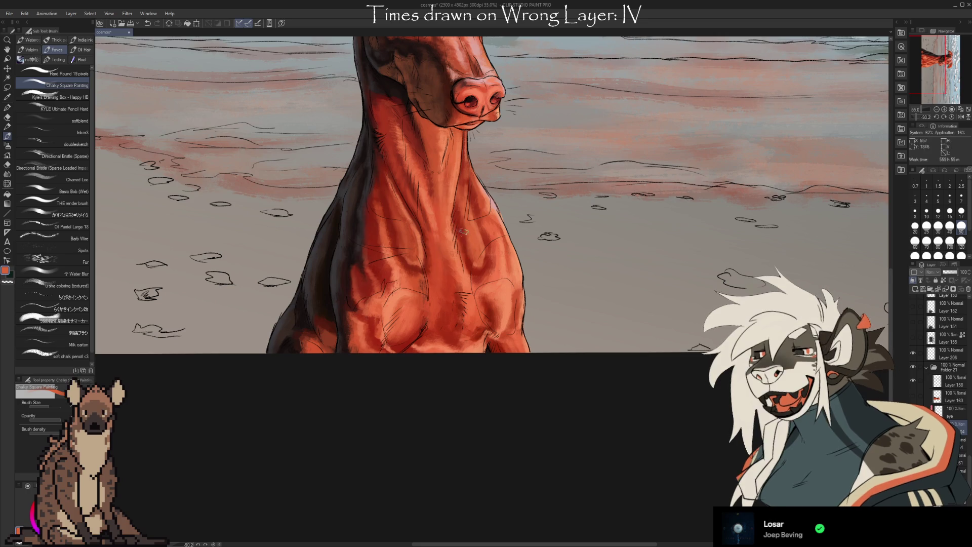
{"action": "left_click", "coordinate": [474, 260], "text": "alt"}
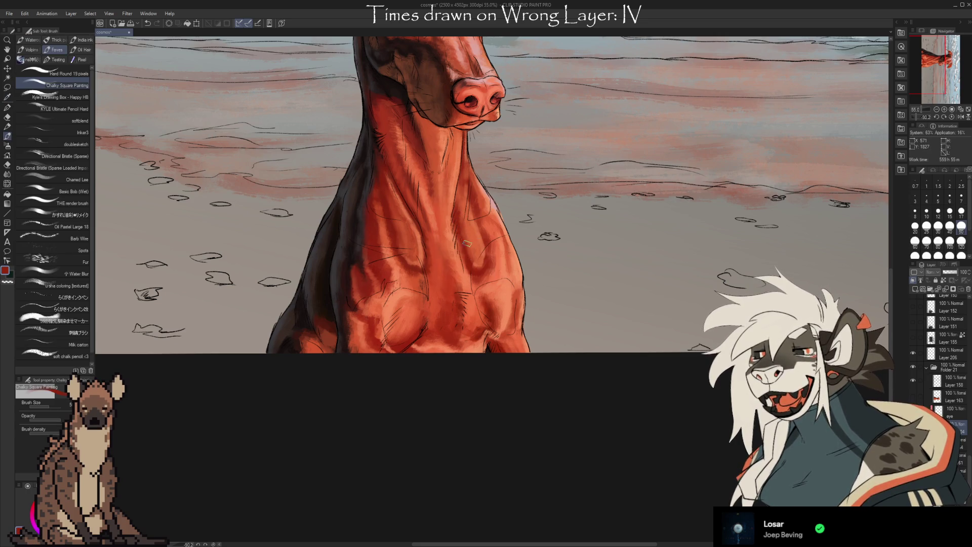
{"action": "scroll", "coordinate": [532, 220], "scroll_direction": "up", "scroll_amount": 1}
Step: Recentre on the dog's head and eyedrop past grey, sand and neck reds to a dark neck-shadow brown
{"action": "mouse_move", "coordinate": [531, 220]}
{"action": "left_mouse_down"}
{"action": "mouse_move", "coordinate": [588, 347]}
{"action": "mouse_move", "coordinate": [577, 349]}
{"action": "left_mouse_up"}
{"action": "scroll", "coordinate": [573, 347], "scroll_direction": "down", "scroll_amount": 1}
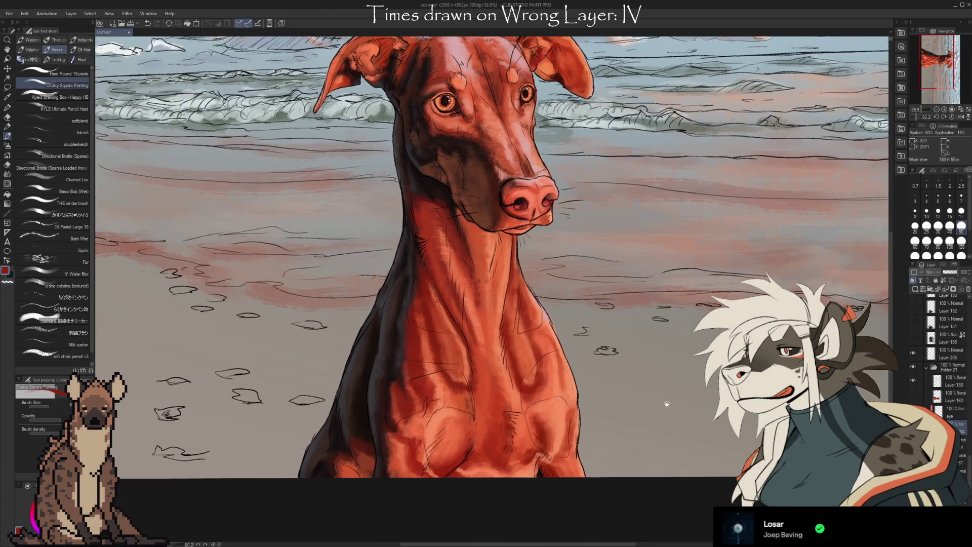
{"action": "left_click_drag", "start_coordinate": [664, 400], "coordinate": [667, 374]}
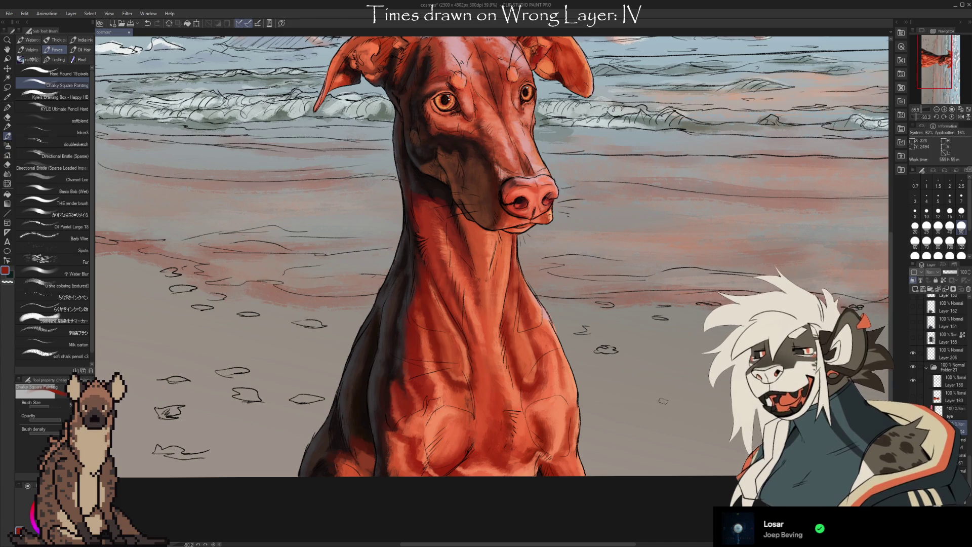
{"action": "key", "text": "i"}
{"action": "mouse_move", "coordinate": [360, 397]}
{"action": "left_mouse_down"}
{"action": "mouse_move", "coordinate": [377, 373]}
{"action": "mouse_move", "coordinate": [360, 408]}
{"action": "left_mouse_up"}
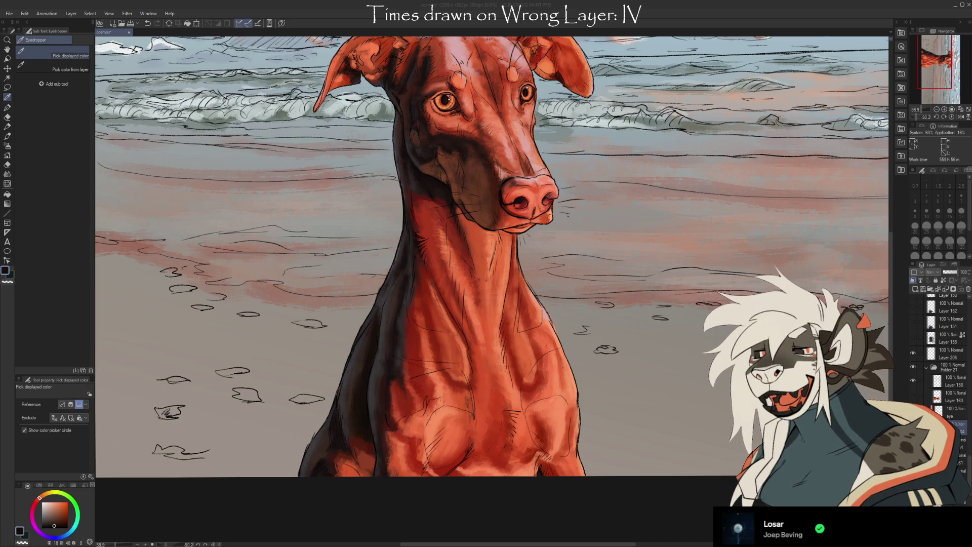
{"action": "left_click", "coordinate": [307, 504]}
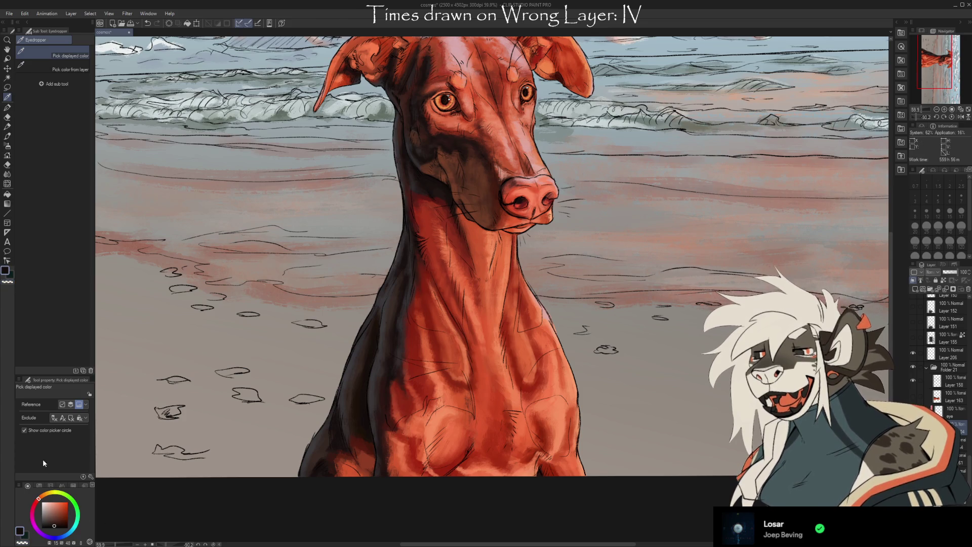
{"action": "left_click", "coordinate": [309, 364]}
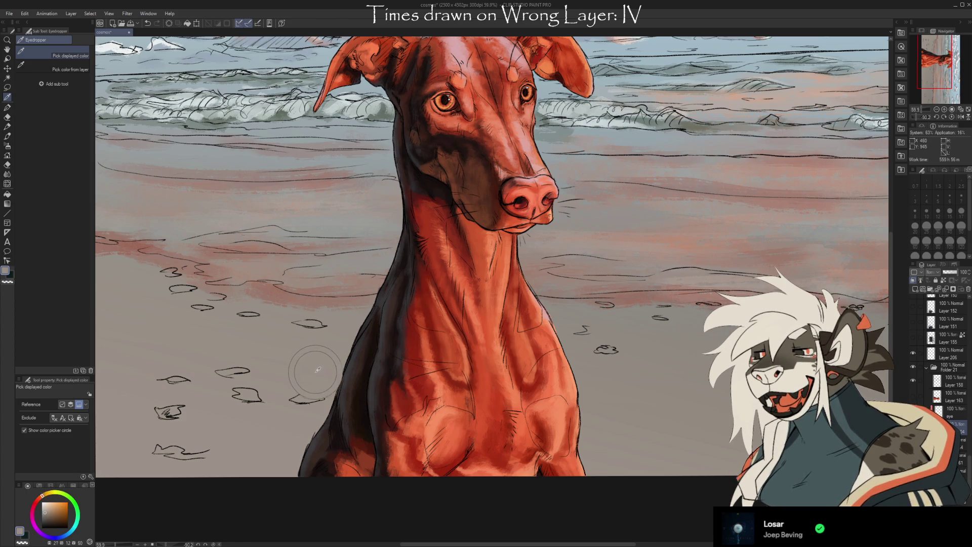
{"action": "mouse_move", "coordinate": [325, 358]}
{"action": "left_mouse_down"}
{"action": "mouse_move", "coordinate": [425, 375]}
{"action": "mouse_move", "coordinate": [400, 412]}
{"action": "mouse_move", "coordinate": [441, 434]}
{"action": "mouse_move", "coordinate": [435, 377]}
{"action": "mouse_move", "coordinate": [400, 340]}
{"action": "mouse_move", "coordinate": [427, 350]}
{"action": "mouse_move", "coordinate": [410, 381]}
{"action": "mouse_move", "coordinate": [361, 407]}
{"action": "mouse_move", "coordinate": [371, 409]}
{"action": "left_mouse_up"}
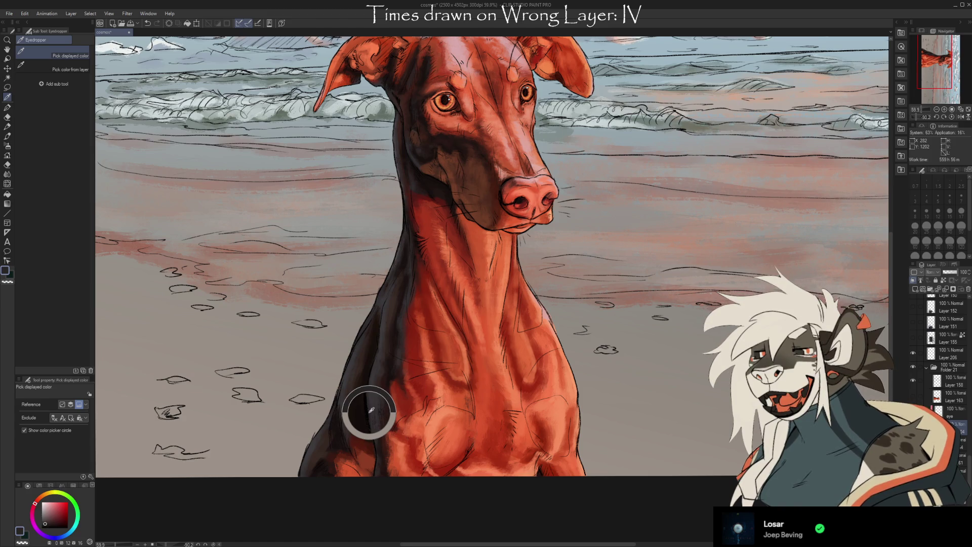
{"action": "mouse_move", "coordinate": [366, 418]}
{"action": "left_mouse_down"}
{"action": "mouse_move", "coordinate": [361, 403]}
{"action": "mouse_move", "coordinate": [360, 432]}
{"action": "mouse_move", "coordinate": [380, 328]}
{"action": "mouse_move", "coordinate": [424, 202]}
{"action": "mouse_move", "coordinate": [421, 178]}
{"action": "mouse_move", "coordinate": [428, 186]}
{"action": "mouse_move", "coordinate": [410, 163]}
{"action": "mouse_move", "coordinate": [426, 182]}
{"action": "left_mouse_up"}
{"action": "scroll", "coordinate": [427, 181], "scroll_direction": "up", "scroll_amount": 10}
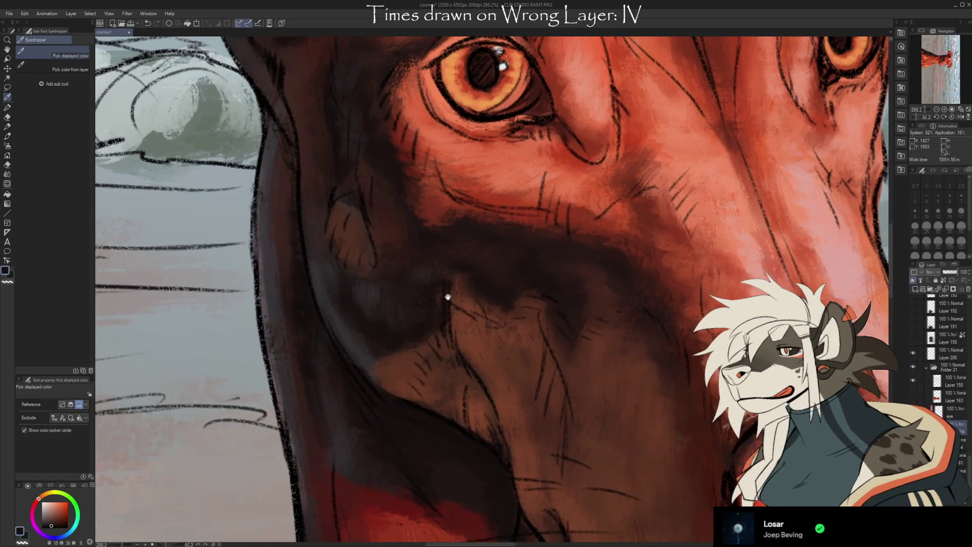
Step: Zoom in on the left eye, pick a dark shade and paint the pupil darker with a size-10 brush
{"action": "mouse_move", "coordinate": [417, 417]}
{"action": "left_mouse_down"}
{"action": "mouse_move", "coordinate": [325, 322]}
{"action": "mouse_move", "coordinate": [311, 270]}
{"action": "left_mouse_up"}
{"action": "left_click_drag", "start_coordinate": [381, 216], "coordinate": [315, 395]}
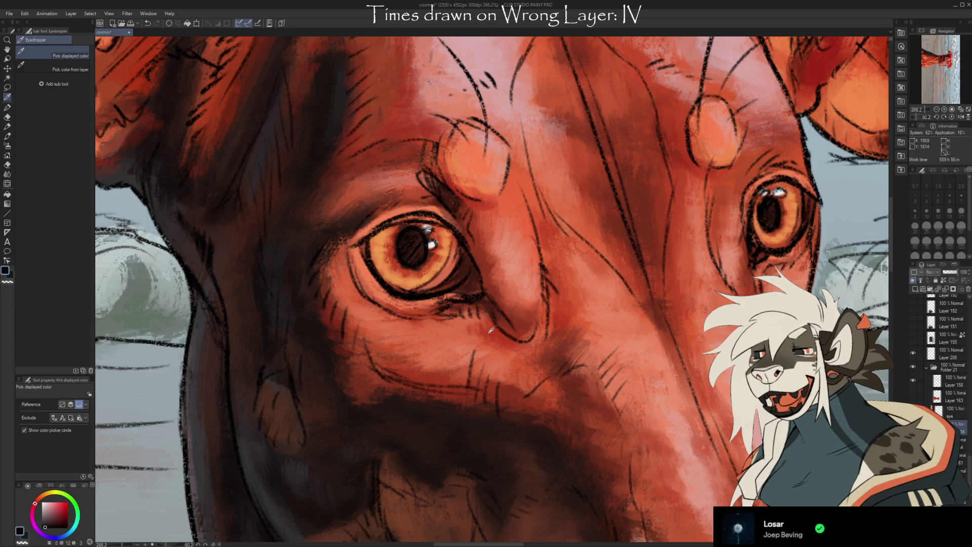
{"action": "left_click_drag", "start_coordinate": [428, 231], "coordinate": [435, 235]}
{"action": "scroll", "coordinate": [456, 283], "scroll_direction": "down", "scroll_amount": 1}
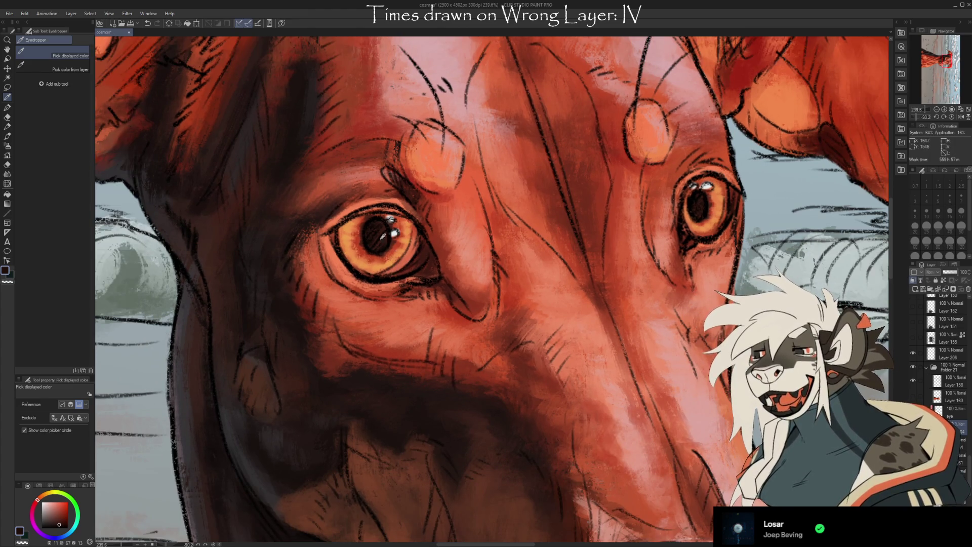
{"action": "scroll", "coordinate": [384, 237], "scroll_direction": "up", "scroll_amount": 2}
{"action": "scroll", "coordinate": [405, 278], "scroll_direction": "down", "scroll_amount": 6}
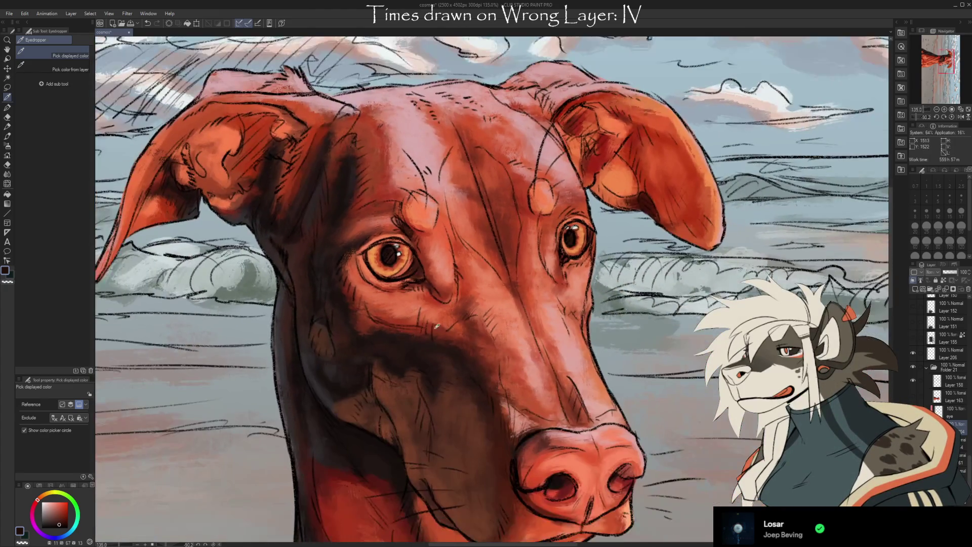
{"action": "scroll", "coordinate": [434, 325], "scroll_direction": "down", "scroll_amount": 5}
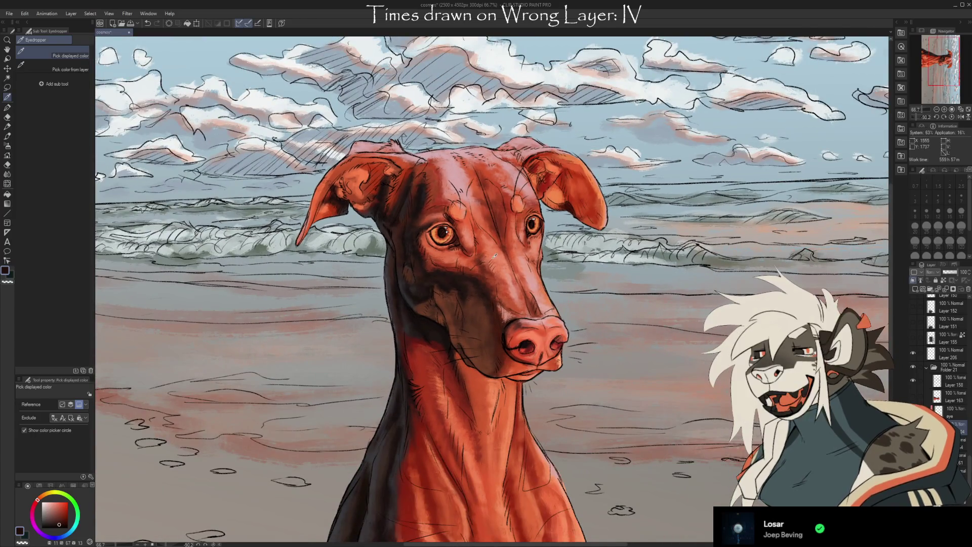
{"action": "scroll", "coordinate": [445, 230], "scroll_direction": "up", "scroll_amount": 5}
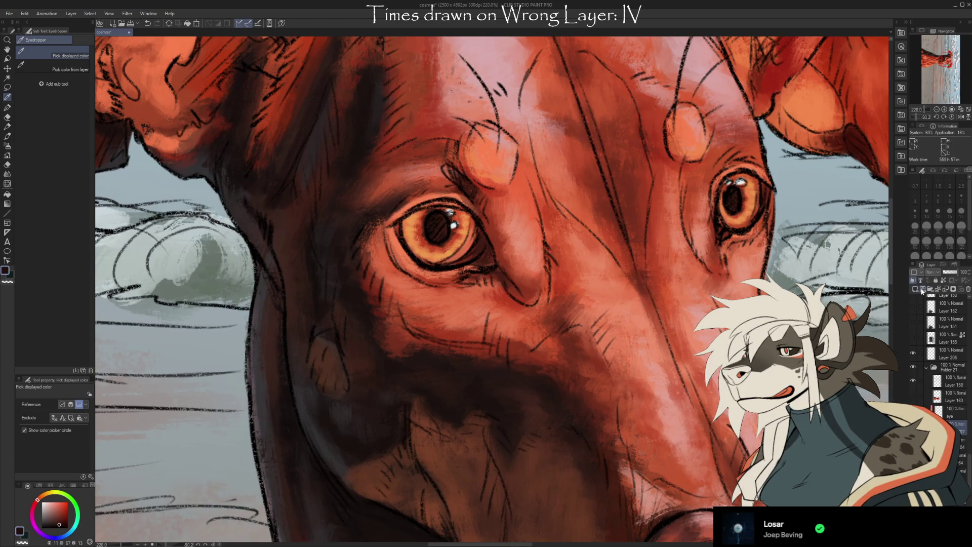
{"action": "left_click", "coordinate": [440, 227]}
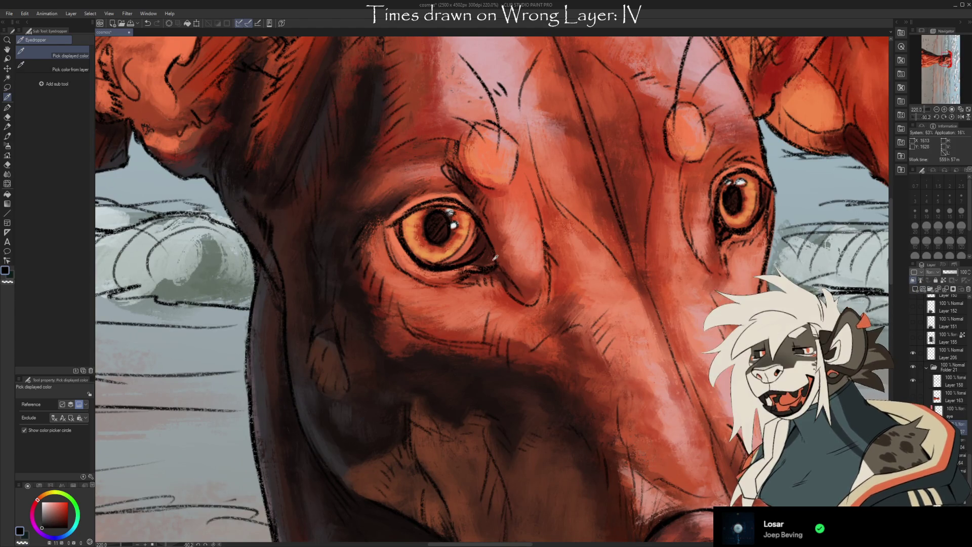
{"action": "key", "text": "b"}
{"action": "key", "text": "bracketleft"}
{"action": "key", "text": "bracketleft"}
{"action": "key", "text": "bracketleft"}
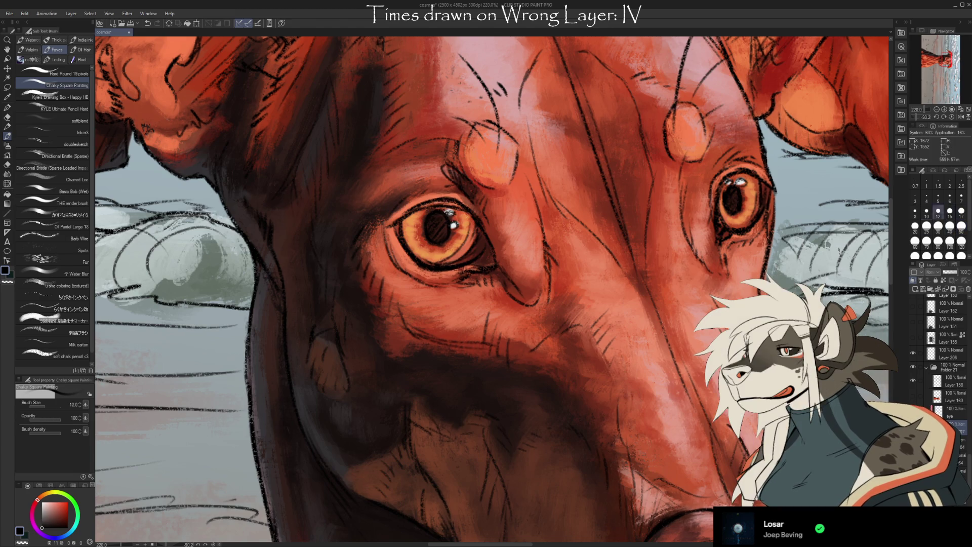
{"action": "key", "text": "bracketleft"}
{"action": "key", "text": "bracketleft"}
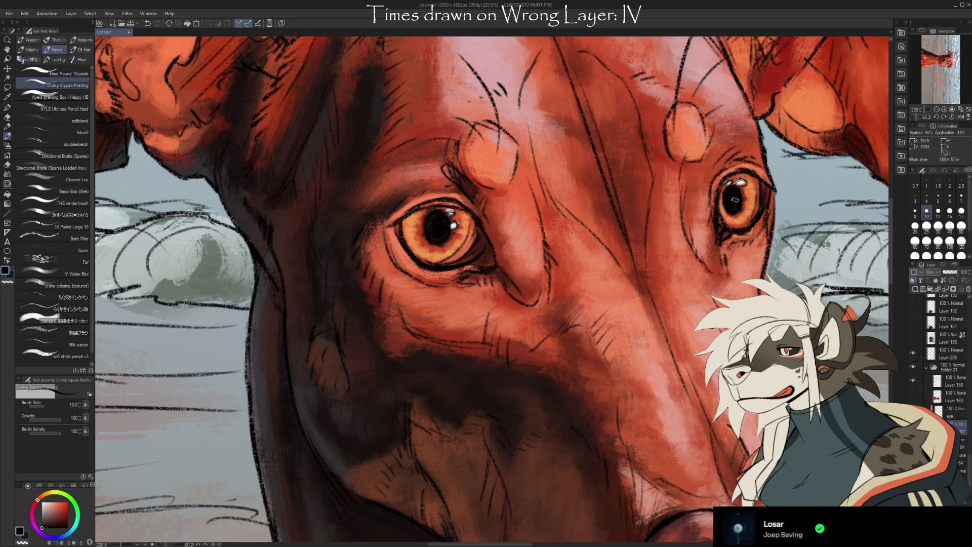
{"action": "key", "text": "e"}
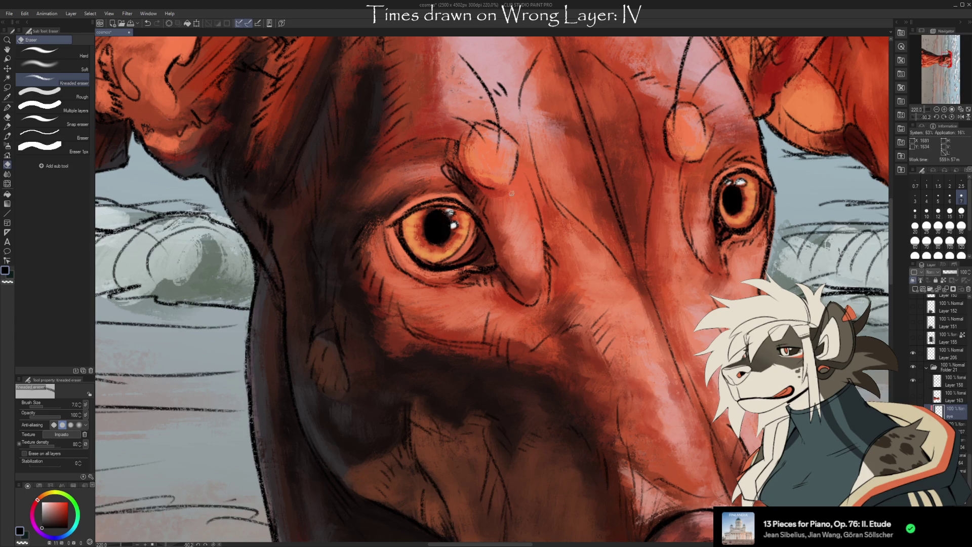
Step: Pan and zoom around the dog's head to review the darkened eye
{"action": "scroll", "coordinate": [513, 195], "scroll_direction": "down", "scroll_amount": 5}
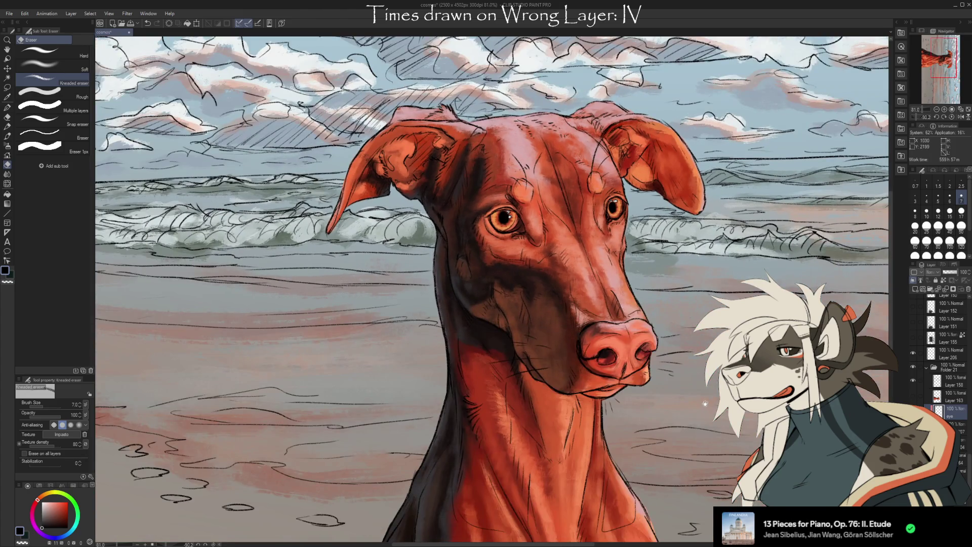
{"action": "left_click_drag", "start_coordinate": [705, 404], "coordinate": [618, 348]}
{"action": "scroll", "coordinate": [512, 200], "scroll_direction": "up", "scroll_amount": 2}
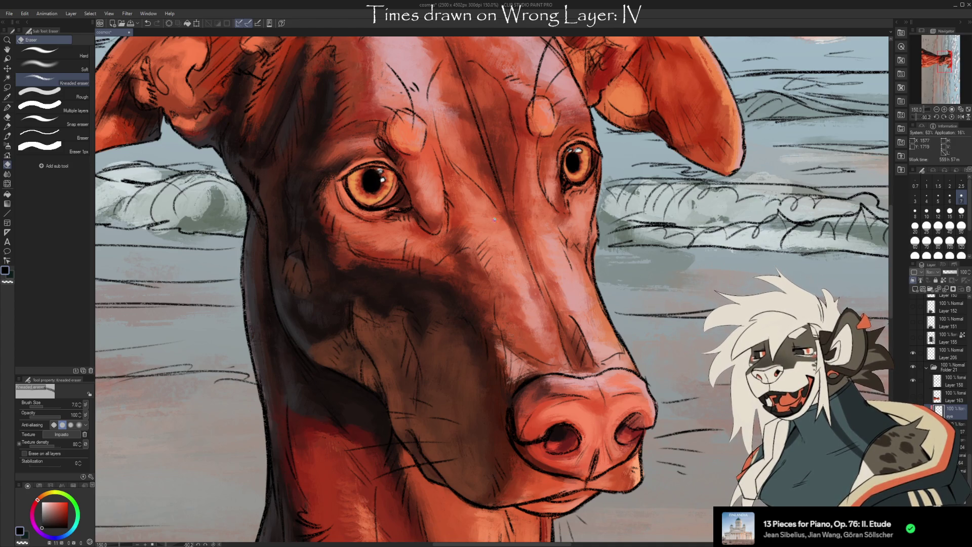
{"action": "left_click_drag", "start_coordinate": [489, 221], "coordinate": [561, 224]}
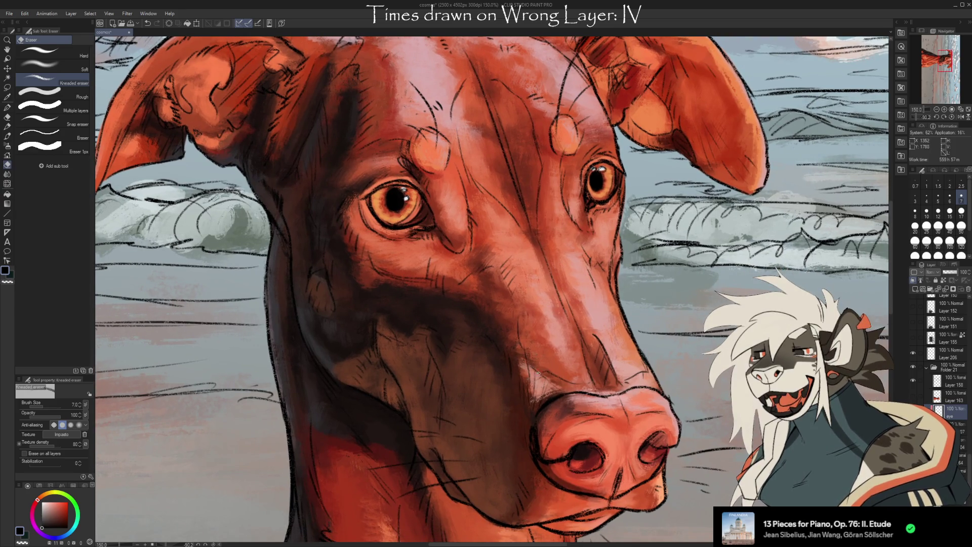
{"action": "scroll", "coordinate": [543, 378], "scroll_direction": "down", "scroll_amount": 1}
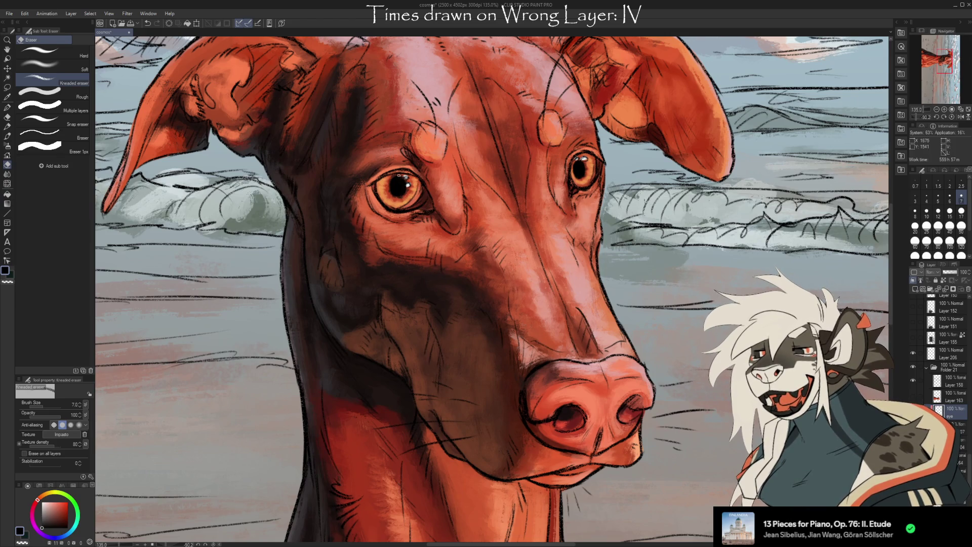
{"action": "scroll", "coordinate": [543, 334], "scroll_direction": "down", "scroll_amount": 4}
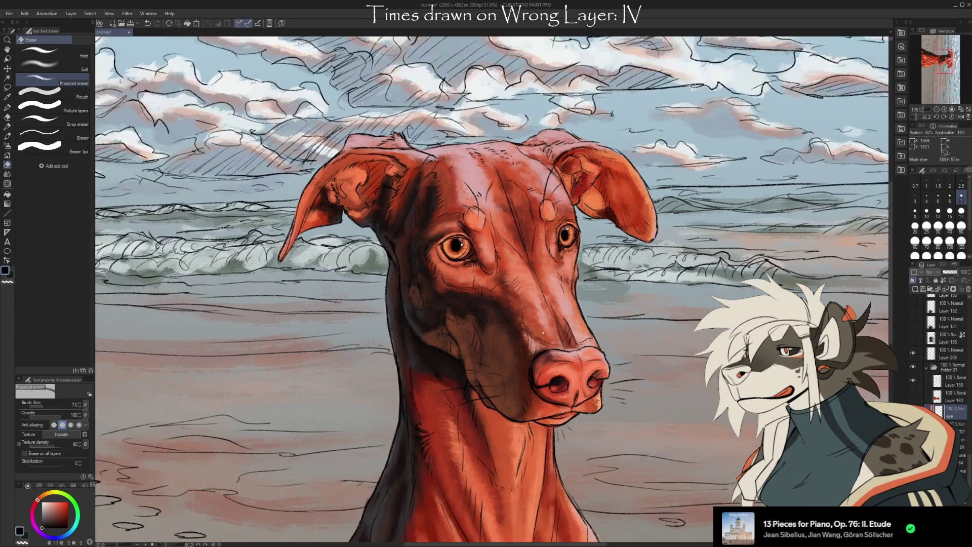
{"action": "scroll", "coordinate": [522, 391], "scroll_direction": "up", "scroll_amount": 3}
{"action": "scroll", "coordinate": [492, 283], "scroll_direction": "up", "scroll_amount": 2}
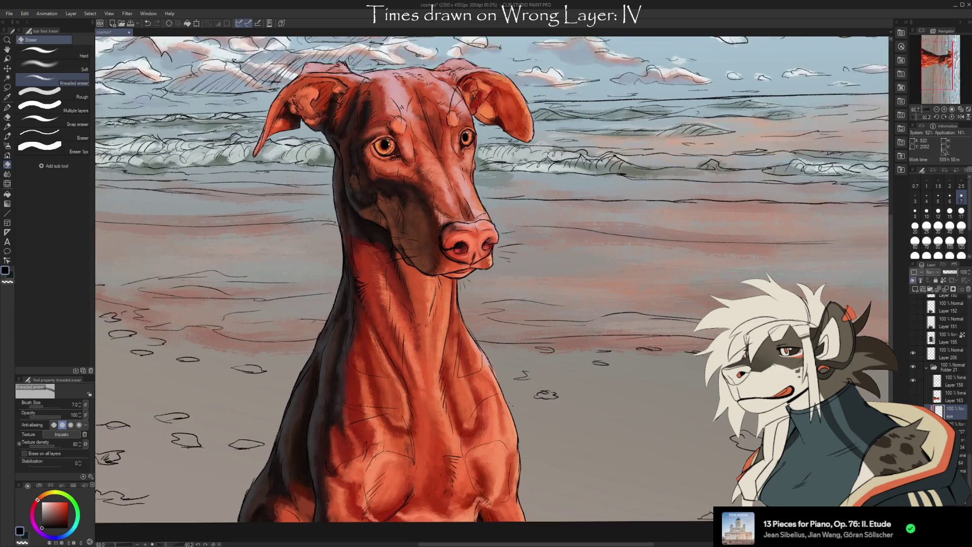
{"action": "scroll", "coordinate": [385, 139], "scroll_direction": "up", "scroll_amount": 3}
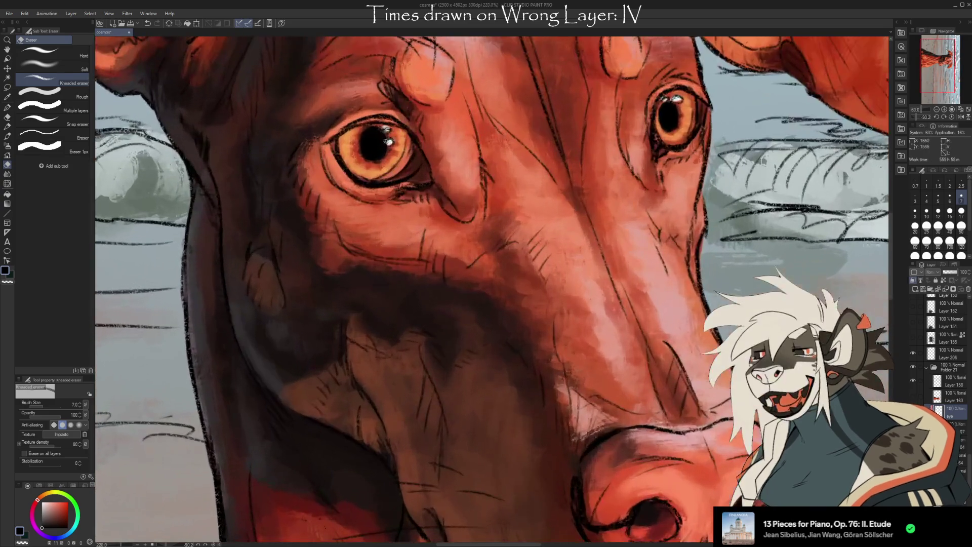
{"action": "scroll", "coordinate": [386, 132], "scroll_direction": "up", "scroll_amount": 2}
{"action": "scroll", "coordinate": [385, 130], "scroll_direction": "up", "scroll_amount": 5}
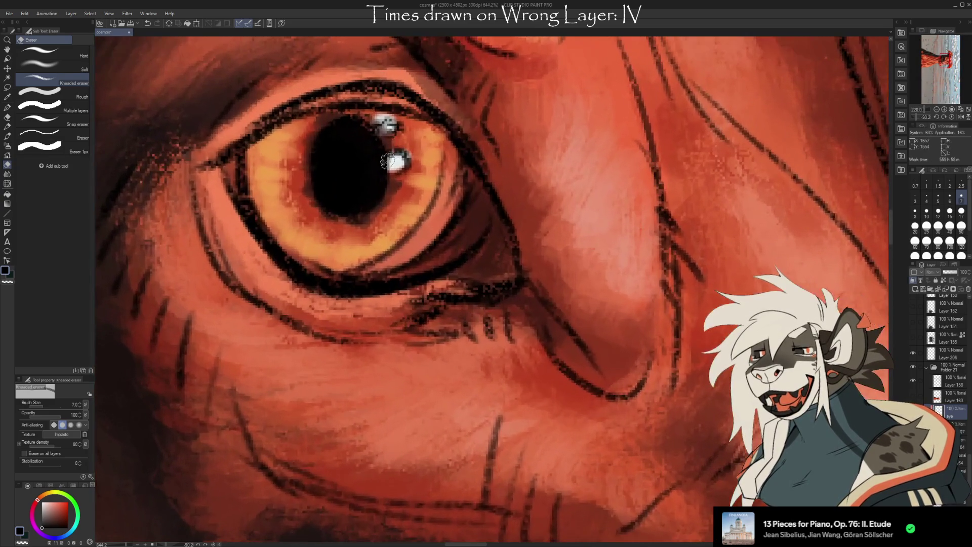
{"action": "scroll", "coordinate": [390, 132], "scroll_direction": "down", "scroll_amount": 10}
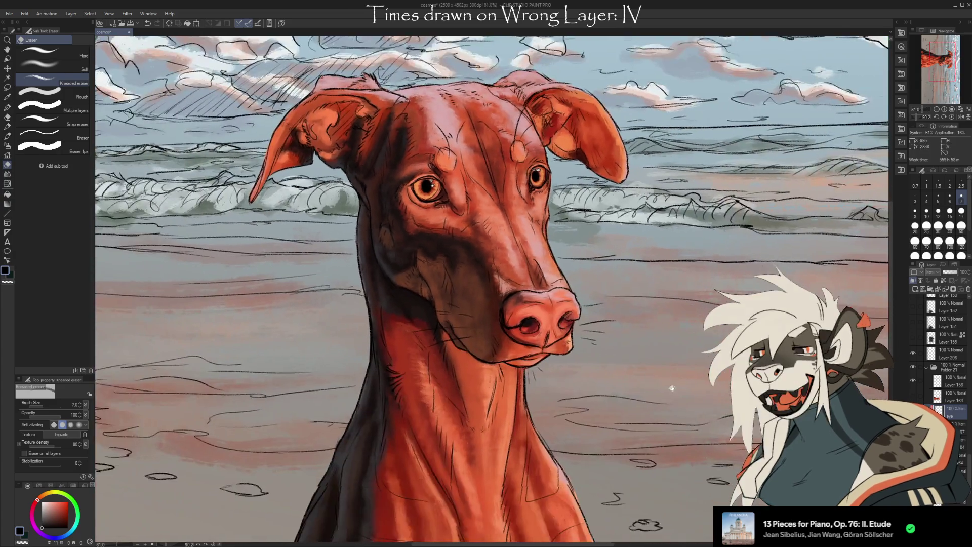
{"action": "left_click_drag", "start_coordinate": [672, 388], "coordinate": [601, 383]}
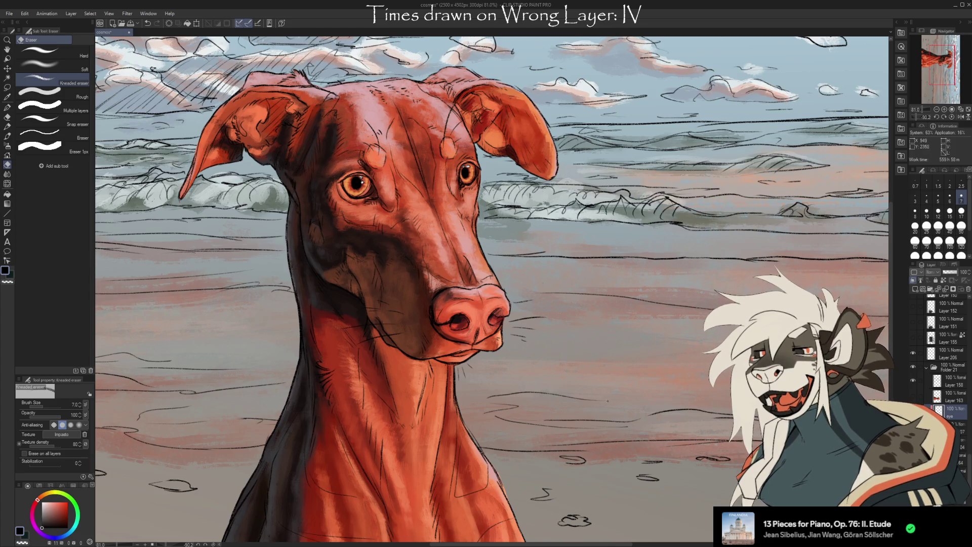
{"action": "scroll", "coordinate": [573, 379], "scroll_direction": "down", "scroll_amount": 1}
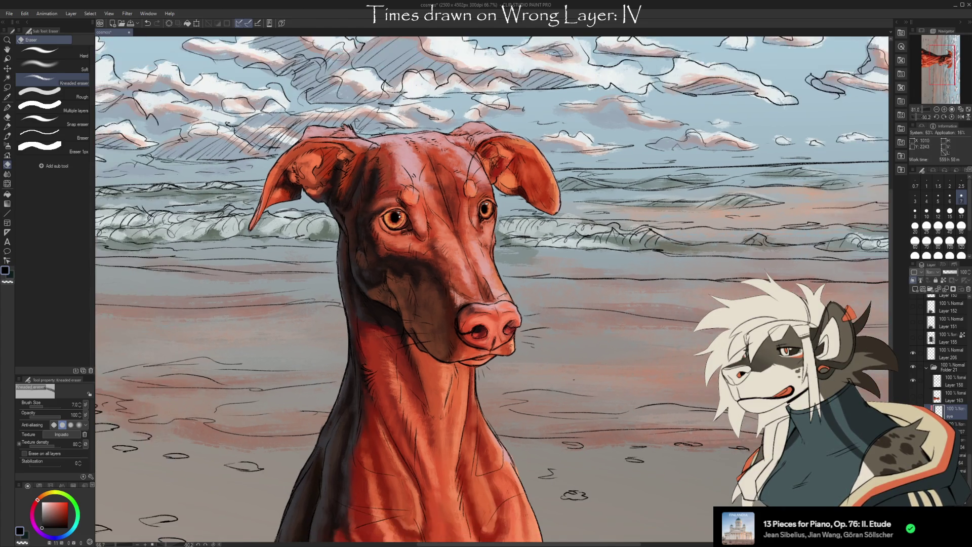
{"action": "scroll", "coordinate": [573, 380], "scroll_direction": "down", "scroll_amount": 1}
{"action": "mouse_move", "coordinate": [608, 335]}
{"action": "left_mouse_down"}
{"action": "mouse_move", "coordinate": [618, 211]}
{"action": "mouse_move", "coordinate": [614, 289]}
{"action": "mouse_move", "coordinate": [596, 340]}
{"action": "mouse_move", "coordinate": [575, 319]}
{"action": "left_mouse_up"}
{"action": "scroll", "coordinate": [568, 338], "scroll_direction": "down", "scroll_amount": 1}
{"action": "mouse_move", "coordinate": [602, 359]}
{"action": "left_mouse_down"}
{"action": "mouse_move", "coordinate": [515, 385]}
{"action": "mouse_move", "coordinate": [525, 389]}
{"action": "left_mouse_up"}
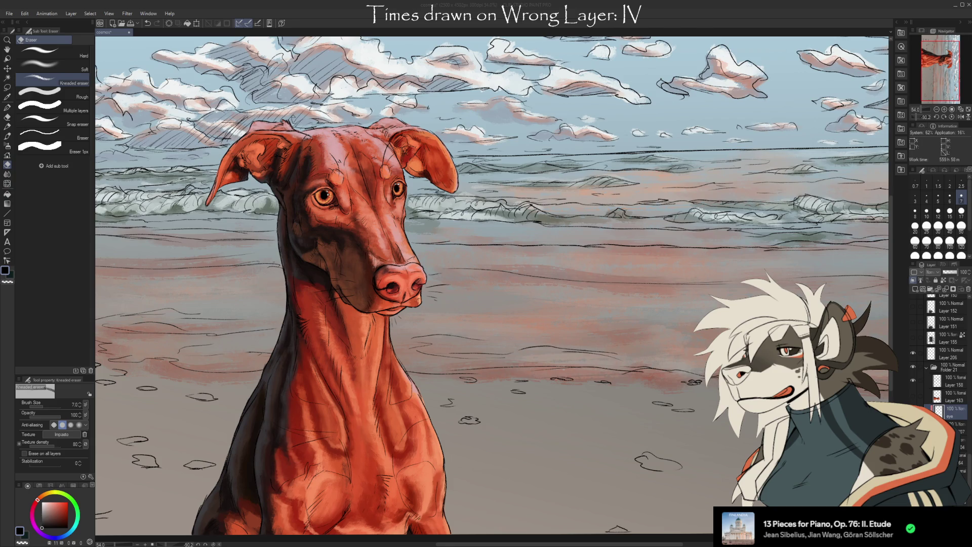
{"action": "scroll", "coordinate": [668, 112], "scroll_direction": "down", "scroll_amount": 3}
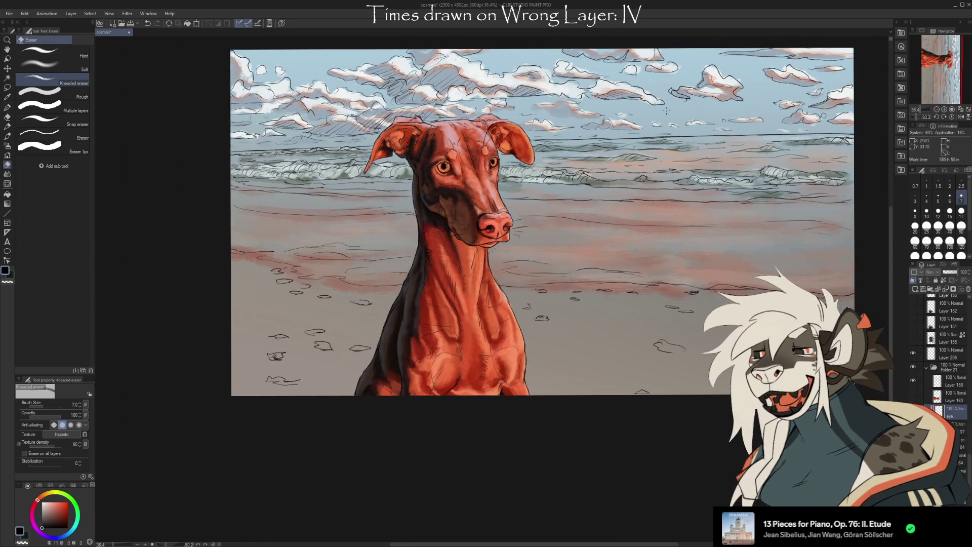
Step: Paste a dog reference photo, move and rotate it upright, and confirm its placement
{"action": "key", "text": "ctrl+v"}
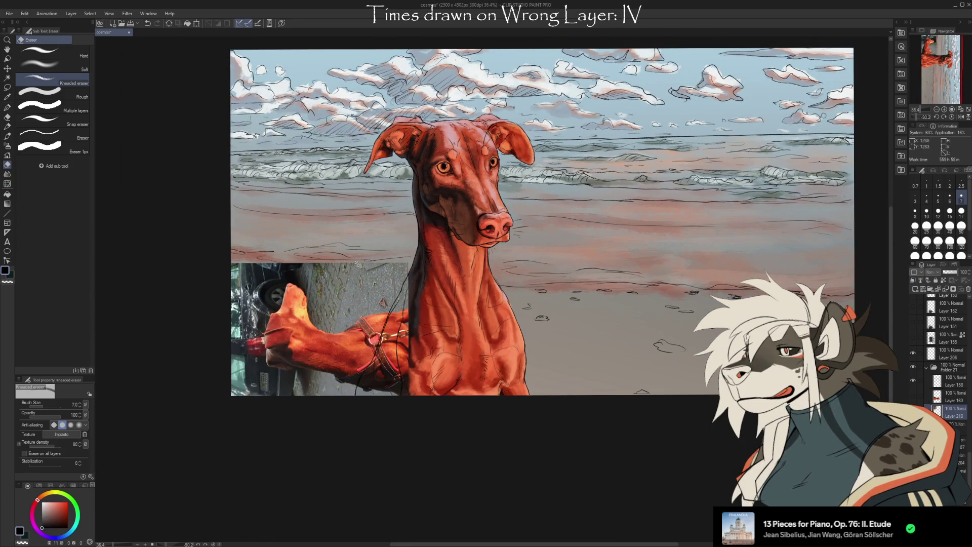
{"action": "key", "text": "ctrl+t"}
{"action": "left_click_drag", "start_coordinate": [329, 324], "coordinate": [667, 191]}
{"action": "mouse_move", "coordinate": [770, 223]}
{"action": "left_mouse_down"}
{"action": "mouse_move", "coordinate": [717, 295]}
{"action": "mouse_move", "coordinate": [628, 309]}
{"action": "mouse_move", "coordinate": [658, 390]}
{"action": "mouse_move", "coordinate": [703, 440]}
{"action": "mouse_move", "coordinate": [683, 400]}
{"action": "mouse_move", "coordinate": [596, 444]}
{"action": "left_mouse_up"}
{"action": "scroll", "coordinate": [675, 274], "scroll_direction": "up", "scroll_amount": 2}
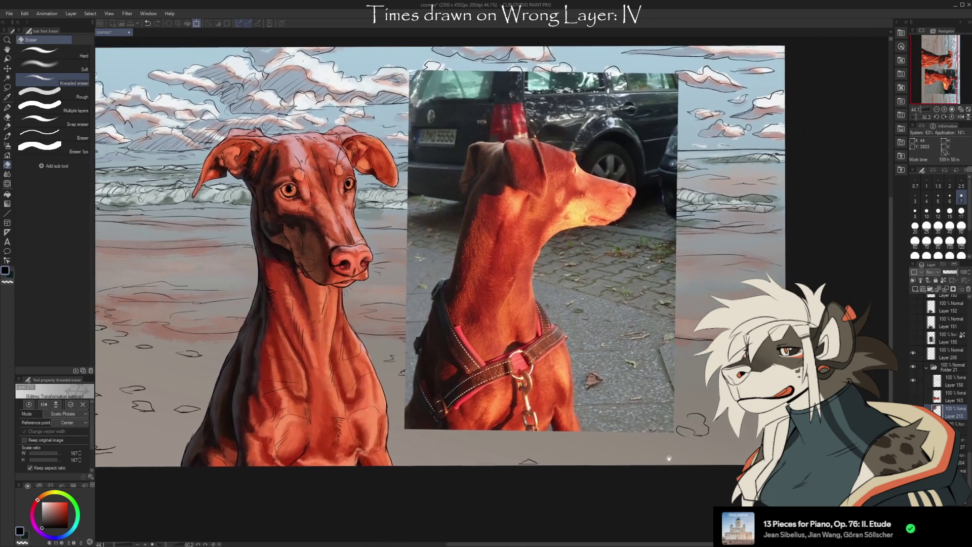
{"action": "left_click", "coordinate": [517, 446]}
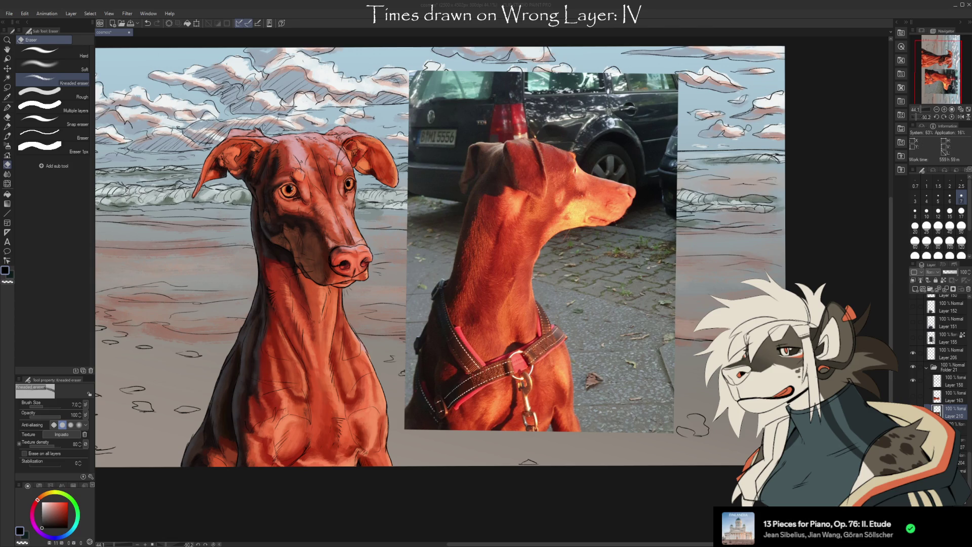
Step: Place a second reference photo, nudge the left one, and move Layers 211 and 210 out of Folder 21
{"action": "key", "text": "ctrl+v"}
{"action": "key", "text": "ctrl+t"}
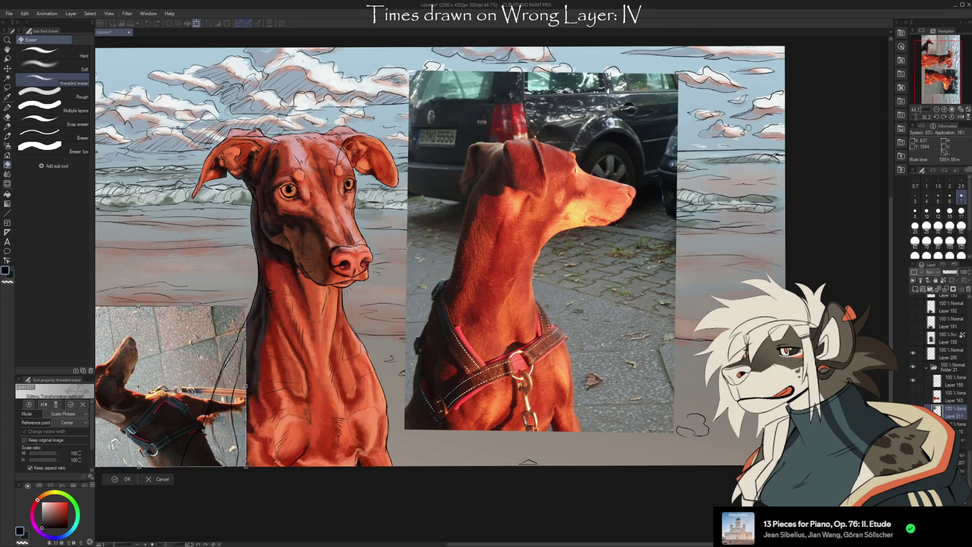
{"action": "left_click_drag", "start_coordinate": [769, 238], "coordinate": [744, 147]}
{"action": "mouse_move", "coordinate": [658, 354]}
{"action": "left_mouse_down"}
{"action": "mouse_move", "coordinate": [653, 308]}
{"action": "mouse_move", "coordinate": [117, 315]}
{"action": "left_mouse_up"}
{"action": "key", "text": "Return"}
{"action": "left_click_drag", "start_coordinate": [342, 361], "coordinate": [397, 359]}
{"action": "key", "text": "ctrl+t"}
{"action": "mouse_move", "coordinate": [291, 364]}
{"action": "left_mouse_down"}
{"action": "mouse_move", "coordinate": [231, 285]}
{"action": "mouse_move", "coordinate": [238, 493]}
{"action": "mouse_move", "coordinate": [253, 489]}
{"action": "mouse_move", "coordinate": [251, 466]}
{"action": "mouse_move", "coordinate": [299, 346]}
{"action": "left_mouse_up"}
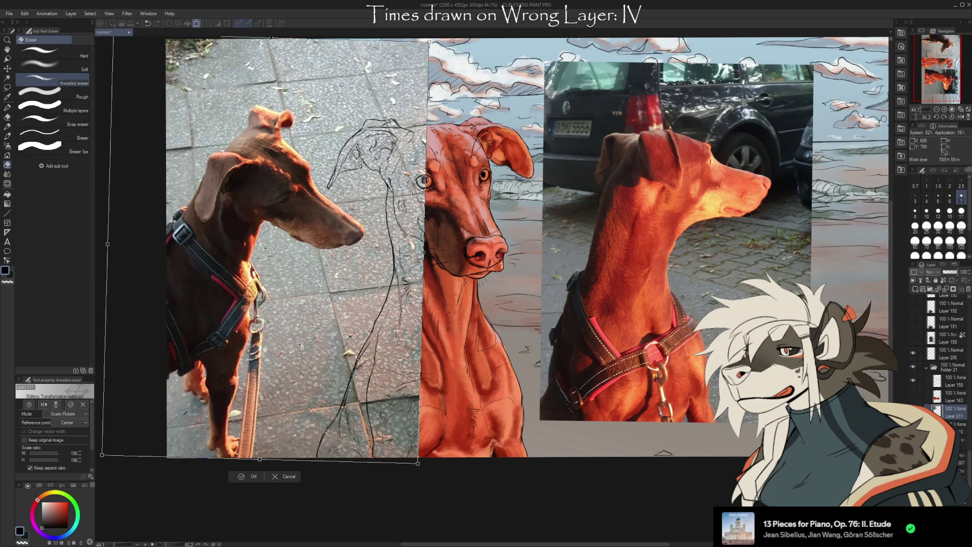
{"action": "left_click", "coordinate": [253, 475]}
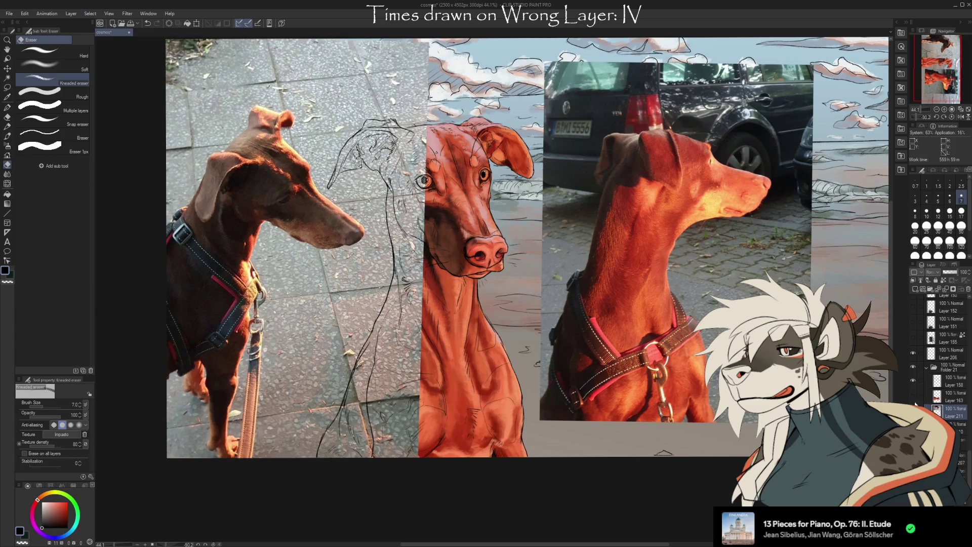
{"action": "left_click_drag", "start_coordinate": [947, 411], "coordinate": [946, 362]}
{"action": "left_click_drag", "start_coordinate": [946, 428], "coordinate": [947, 377]}
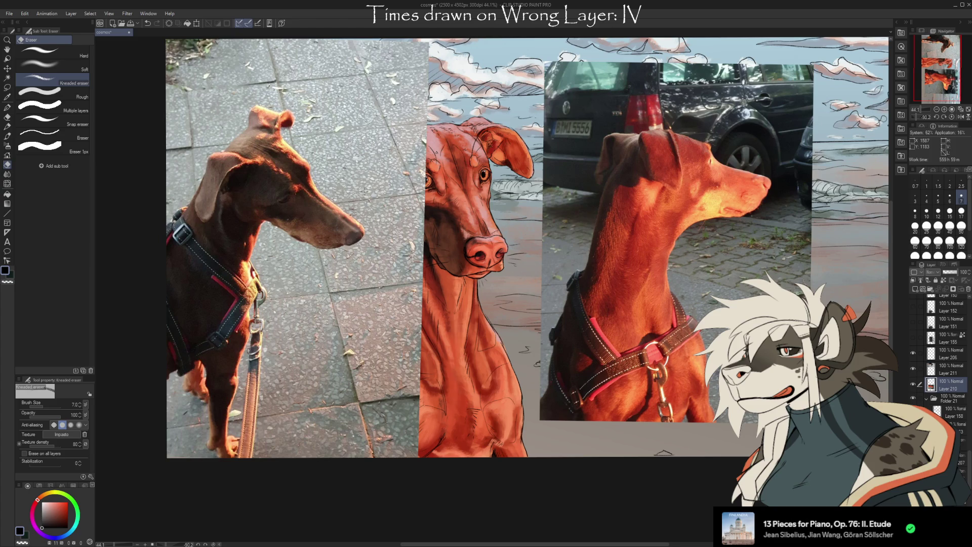
Step: Hide the left reference photo and move a layer above Layer 152
{"action": "left_click", "coordinate": [912, 368]}
{"action": "scroll", "coordinate": [516, 205], "scroll_direction": "up", "scroll_amount": 1}
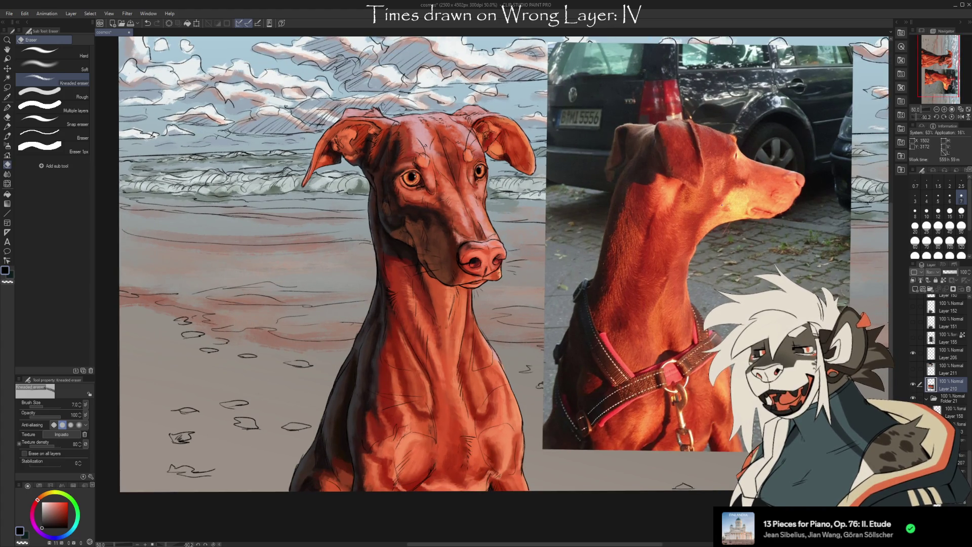
{"action": "left_click", "coordinate": [947, 462]}
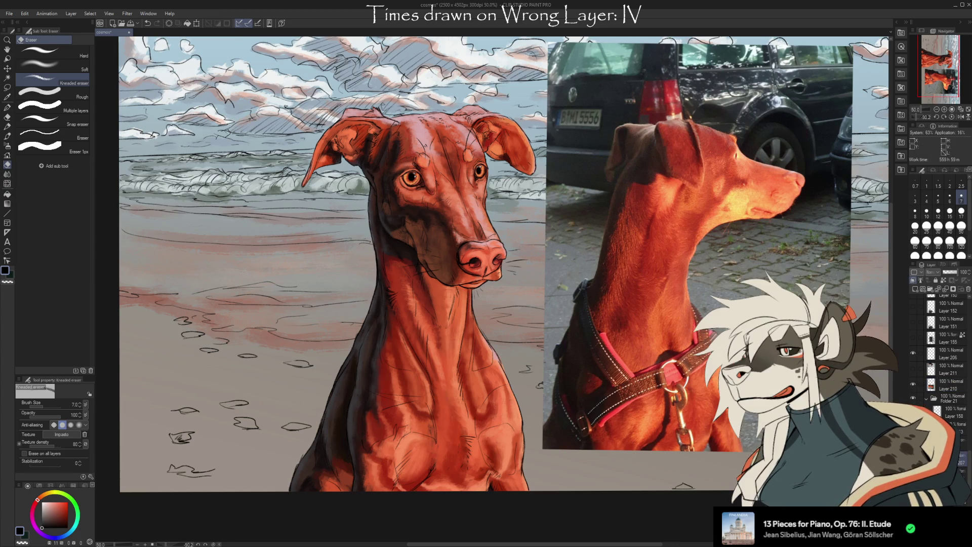
{"action": "mouse_move", "coordinate": [947, 463]}
{"action": "left_mouse_down"}
{"action": "mouse_move", "coordinate": [962, 466]}
{"action": "mouse_move", "coordinate": [968, 299]}
{"action": "left_mouse_up"}
Step: Sample the photo dog's orange and airbrush soft chest highlights at size 170, then bring the photo back
{"action": "key", "text": "i"}
{"action": "left_click", "coordinate": [738, 207]}
{"action": "key", "text": "b"}
{"action": "key", "text": "bracketright"}
{"action": "key", "text": "bracketright"}
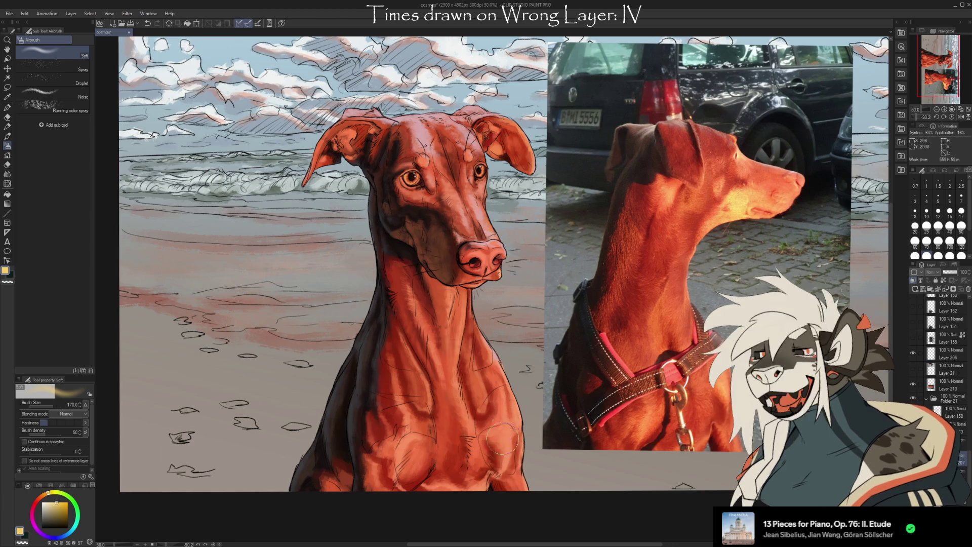
{"action": "mouse_move", "coordinate": [496, 429]}
{"action": "left_mouse_down"}
{"action": "mouse_move", "coordinate": [509, 463]}
{"action": "mouse_move", "coordinate": [489, 426]}
{"action": "mouse_move", "coordinate": [495, 485]}
{"action": "mouse_move", "coordinate": [486, 500]}
{"action": "mouse_move", "coordinate": [449, 432]}
{"action": "mouse_move", "coordinate": [464, 481]}
{"action": "mouse_move", "coordinate": [421, 458]}
{"action": "mouse_move", "coordinate": [395, 484]}
{"action": "mouse_move", "coordinate": [403, 469]}
{"action": "mouse_move", "coordinate": [413, 483]}
{"action": "left_mouse_up"}
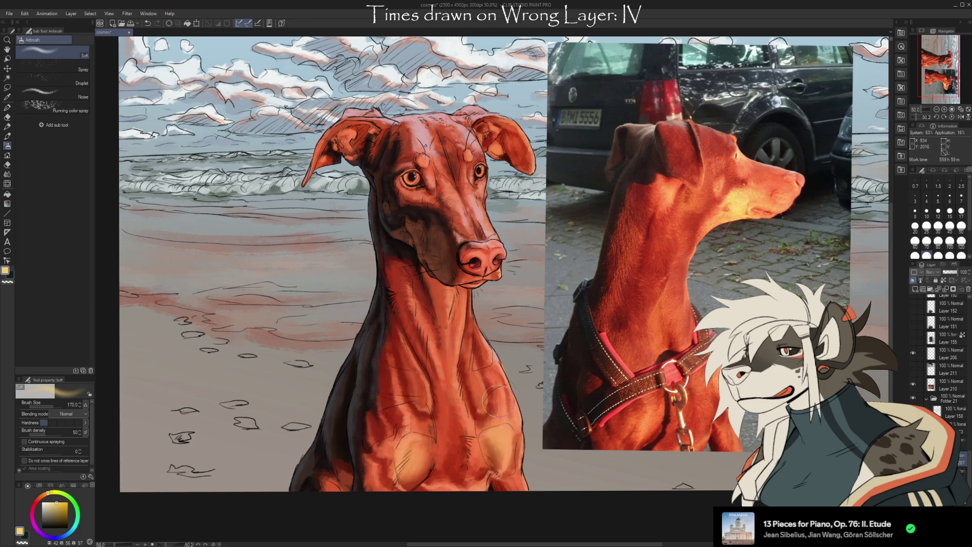
{"action": "mouse_move", "coordinate": [446, 420]}
{"action": "left_mouse_down"}
{"action": "mouse_move", "coordinate": [436, 364]}
{"action": "mouse_move", "coordinate": [450, 403]}
{"action": "mouse_move", "coordinate": [436, 372]}
{"action": "mouse_move", "coordinate": [453, 334]}
{"action": "mouse_move", "coordinate": [445, 311]}
{"action": "mouse_move", "coordinate": [452, 392]}
{"action": "left_mouse_up"}
{"action": "key", "text": "ctrl+z"}
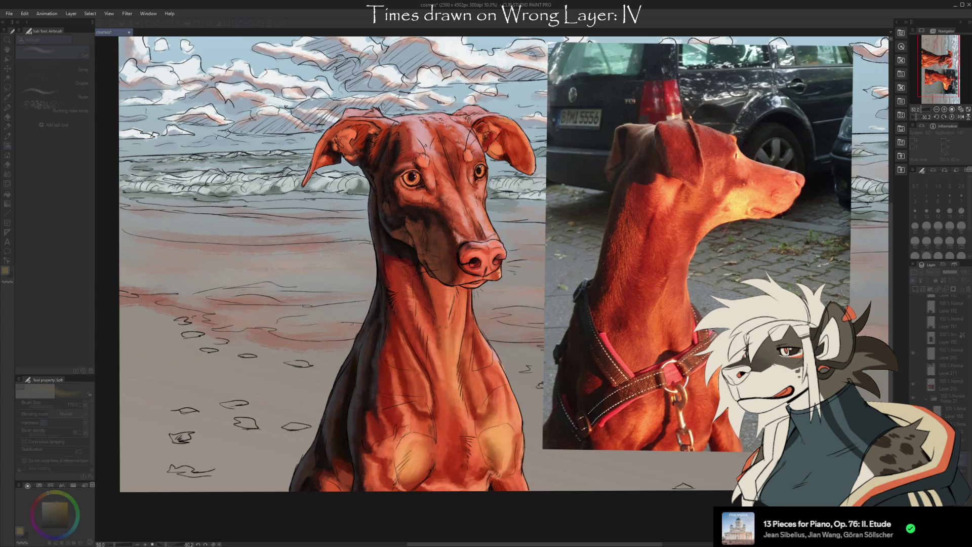
{"action": "key", "text": "ctrl+y"}
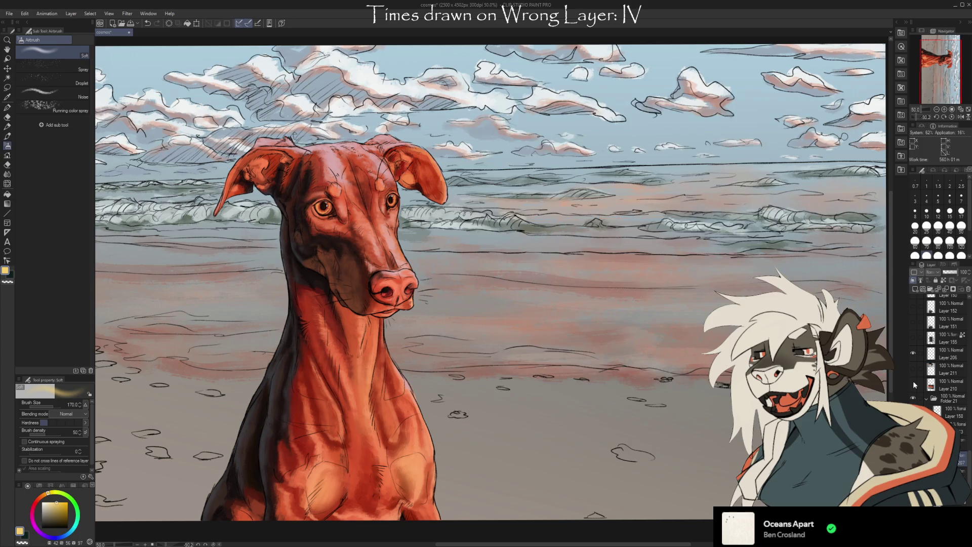
{"action": "key", "text": "ctrl+v"}
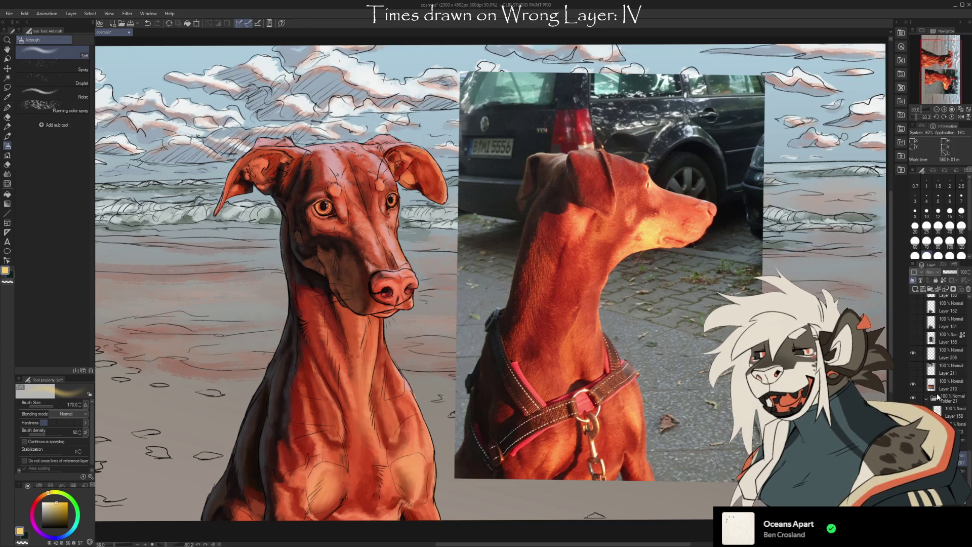
Step: Hide the reference photo and toggle Layer 204's visibility to compare the dog's colouring
{"action": "left_click", "coordinate": [912, 382]}
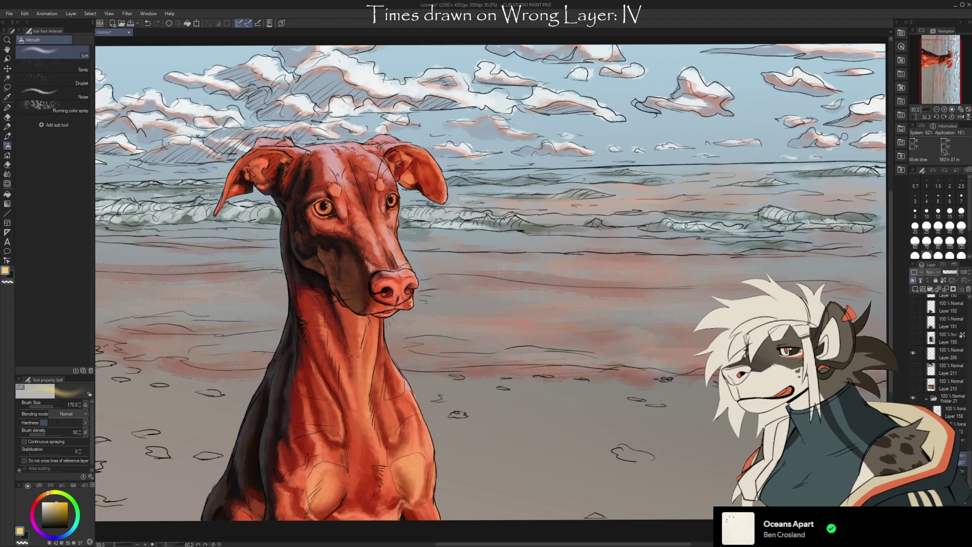
{"action": "scroll", "coordinate": [969, 481], "scroll_direction": "down", "scroll_amount": 5}
{"action": "scroll", "coordinate": [969, 484], "scroll_direction": "up", "scroll_amount": 5}
{"action": "scroll", "coordinate": [970, 472], "scroll_direction": "down", "scroll_amount": 4}
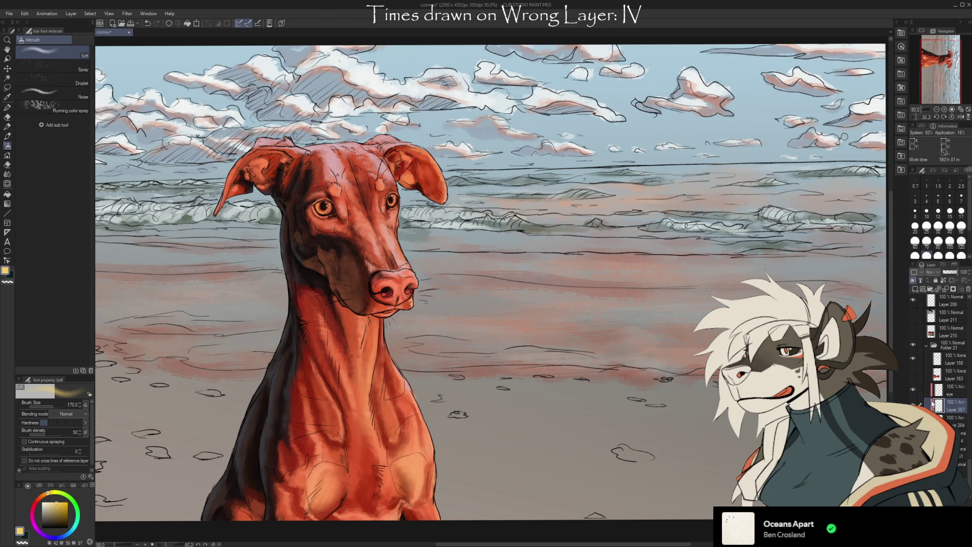
{"action": "left_click", "coordinate": [952, 421]}
{"action": "left_click", "coordinate": [913, 420]}
{"action": "left_click", "coordinate": [913, 420]}
{"action": "left_click", "coordinate": [913, 420]}
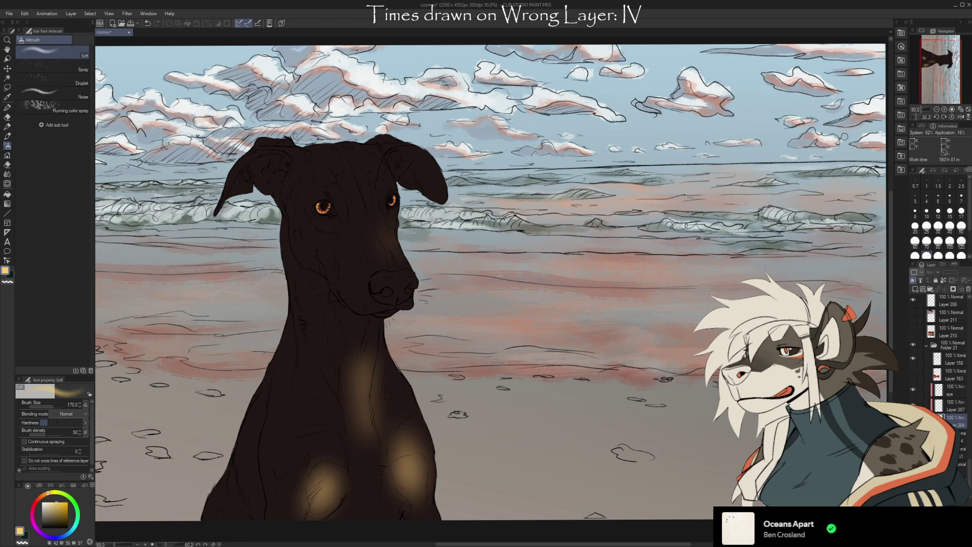
{"action": "left_click", "coordinate": [913, 420]}
Step: Compare the chest-highlight layer on and off, then merge it down into Layer 204
{"action": "left_click", "coordinate": [912, 405]}
{"action": "left_click", "coordinate": [913, 405]}
{"action": "left_click", "coordinate": [913, 405]}
{"action": "left_click", "coordinate": [913, 405]}
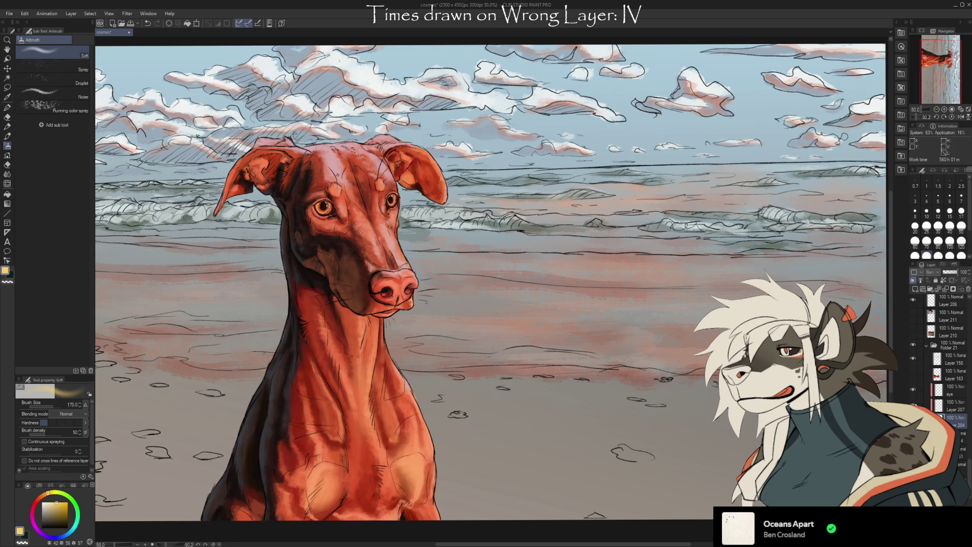
{"action": "left_click", "coordinate": [951, 406]}
{"action": "key", "text": "ctrl+e"}
{"action": "left_click", "coordinate": [913, 405]}
{"action": "left_click", "coordinate": [913, 405]}
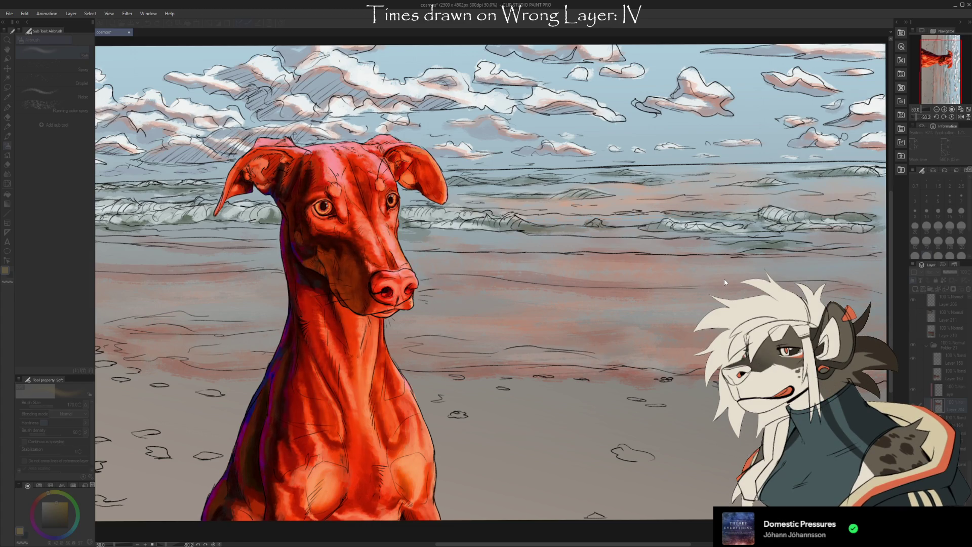
Step: Compare the vivid red and purple recolour with undo/redo, sample the purple, then undo it
{"action": "scroll", "coordinate": [191, 418], "scroll_direction": "up", "scroll_amount": 1}
{"action": "scroll", "coordinate": [191, 418], "scroll_direction": "up", "scroll_amount": 6}
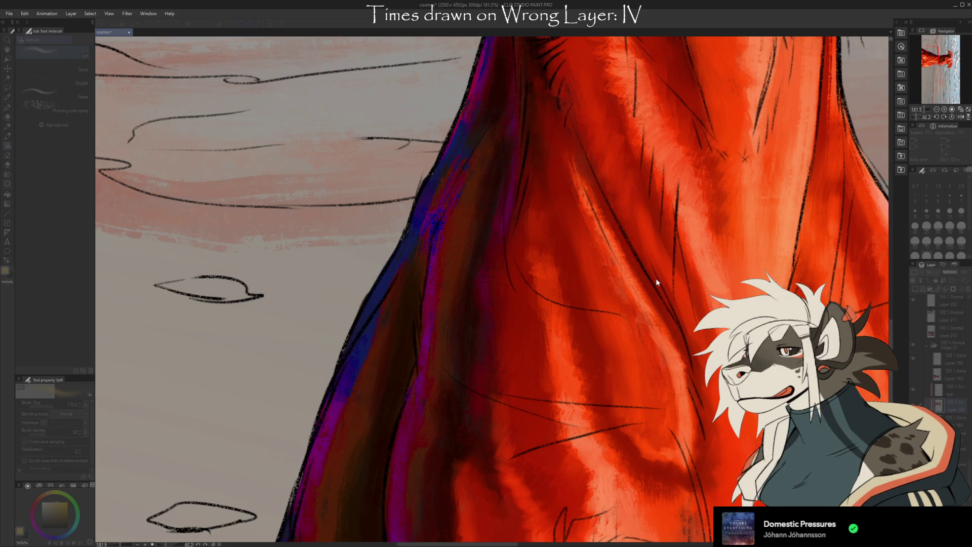
{"action": "key", "text": "ctrl+z"}
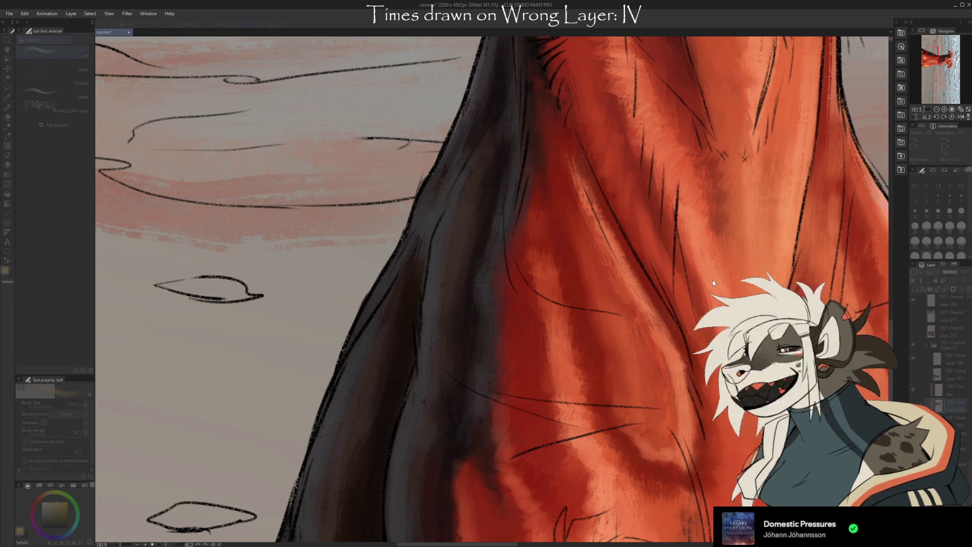
{"action": "key", "text": "ctrl+y"}
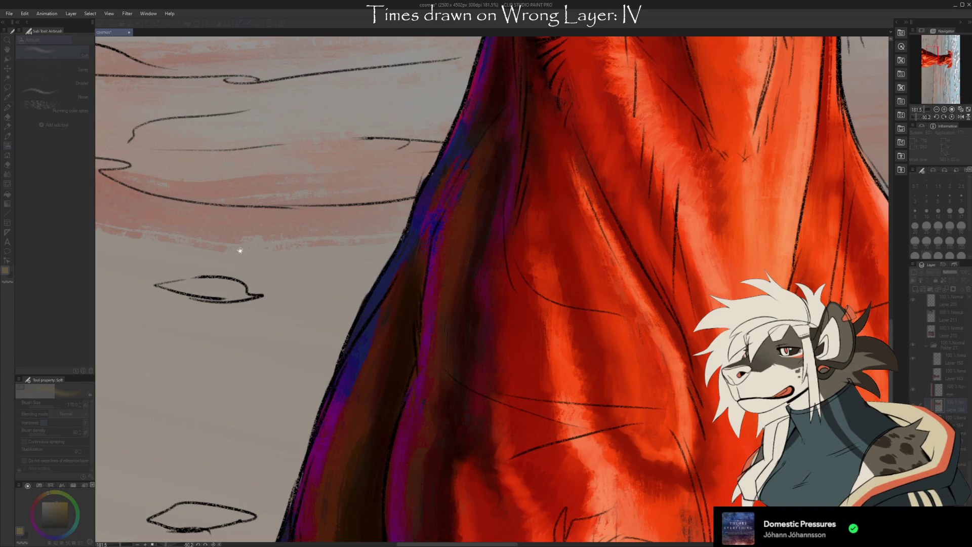
{"action": "key", "text": "i"}
{"action": "left_click", "coordinate": [343, 418]}
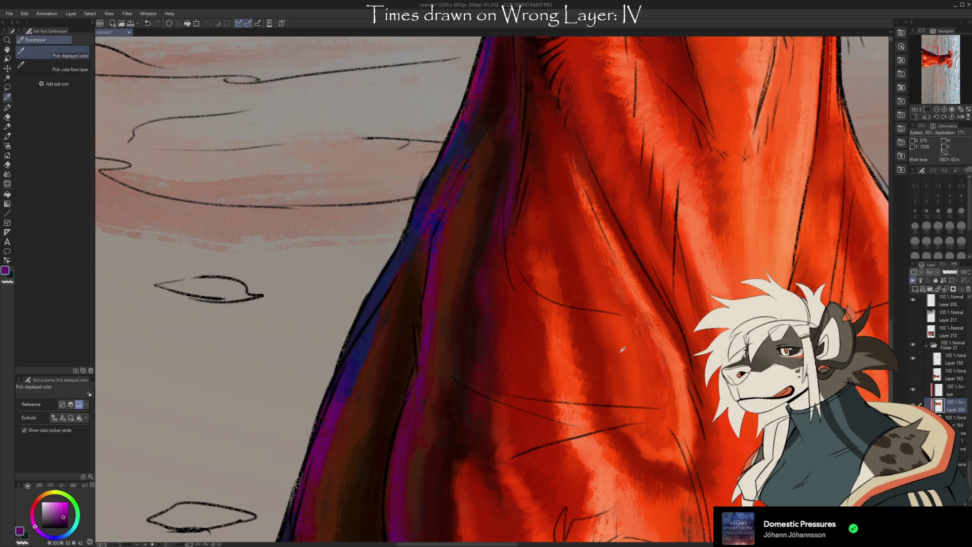
{"action": "key", "text": "ctrl+z"}
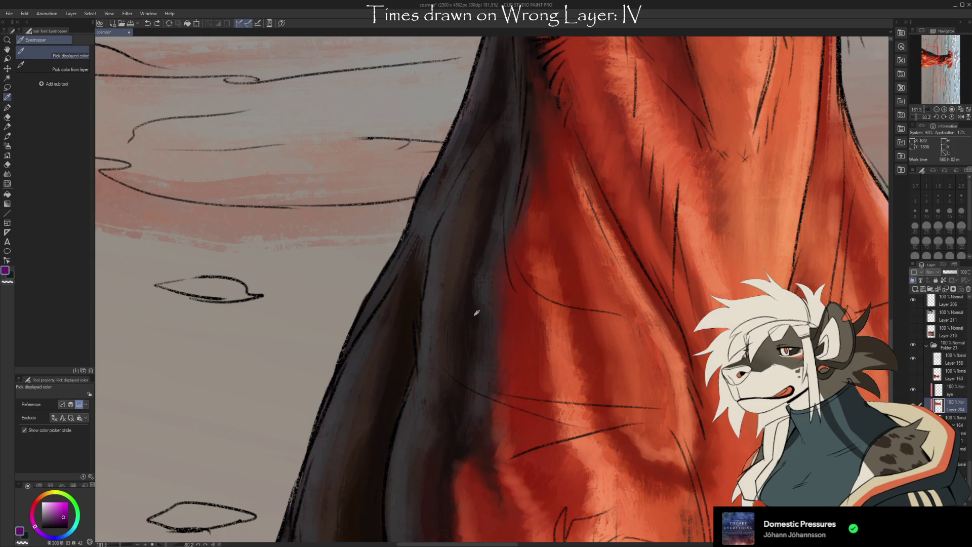
Step: Zoom out to show the clouds and add a new empty raster layer above Layer 204
{"action": "scroll", "coordinate": [491, 314], "scroll_direction": "down", "scroll_amount": 10}
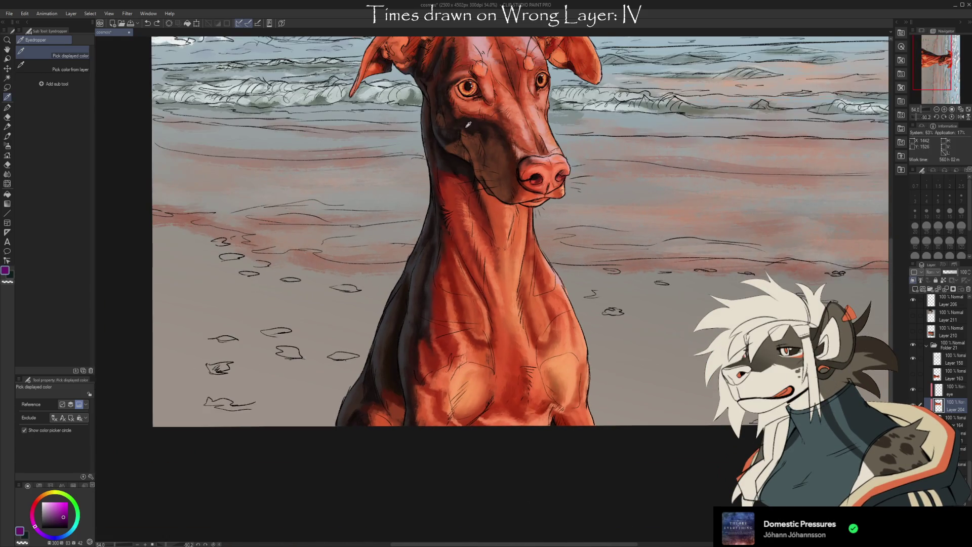
{"action": "left_click_drag", "start_coordinate": [468, 124], "coordinate": [496, 190]}
{"action": "left_click", "coordinate": [915, 289]}
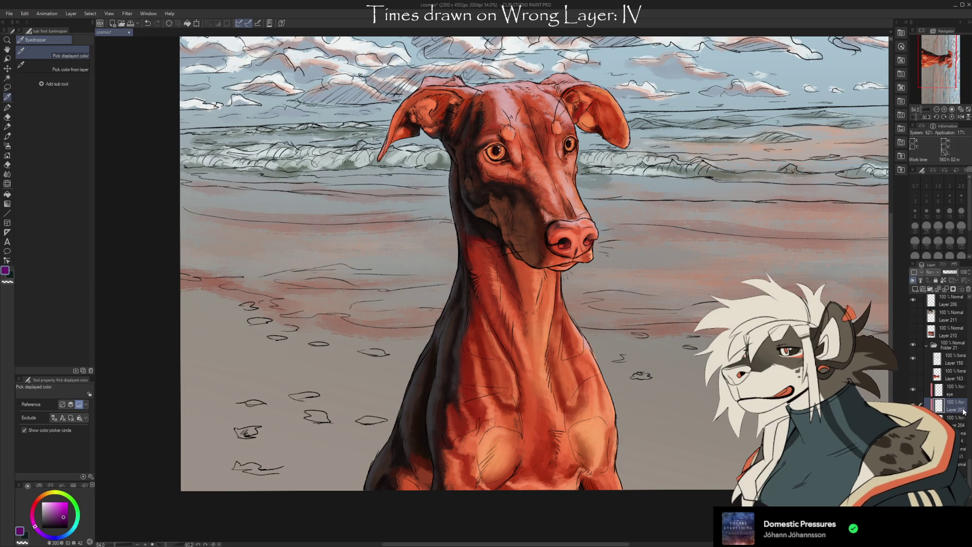
Step: Airbrush purple shading along the neck's left edge with the soft airbrush at size 60
{"action": "key", "text": "b"}
{"action": "key", "text": "b"}
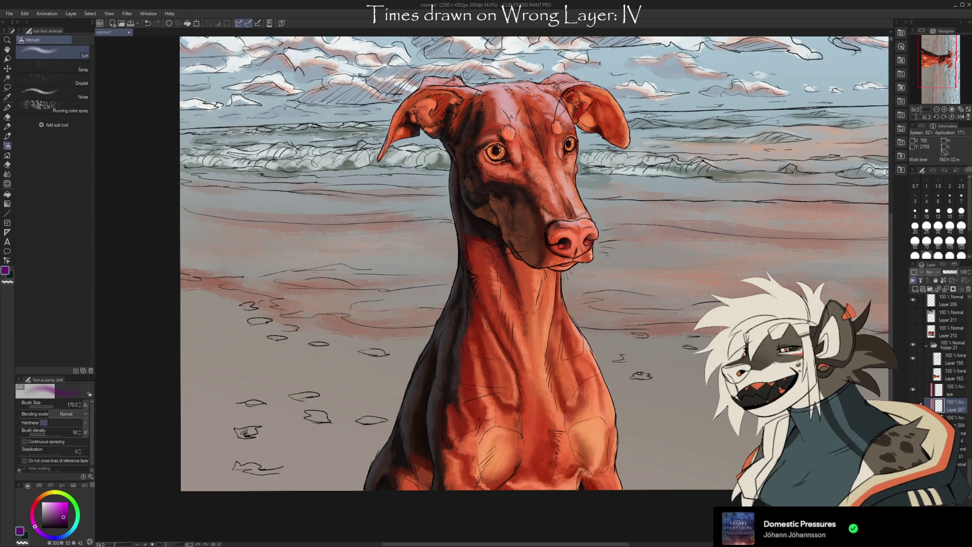
{"action": "left_click", "coordinate": [915, 241]}
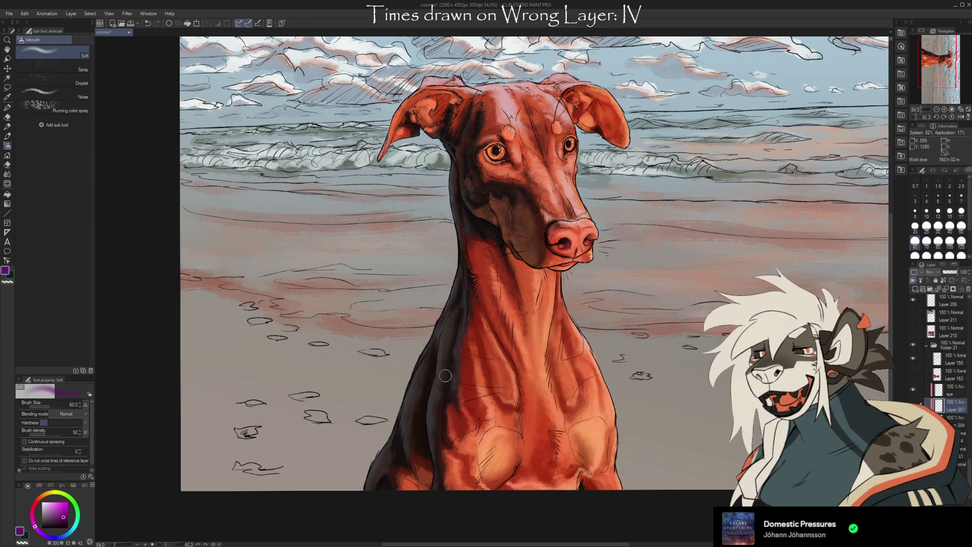
{"action": "left_click_drag", "start_coordinate": [415, 443], "coordinate": [410, 420]}
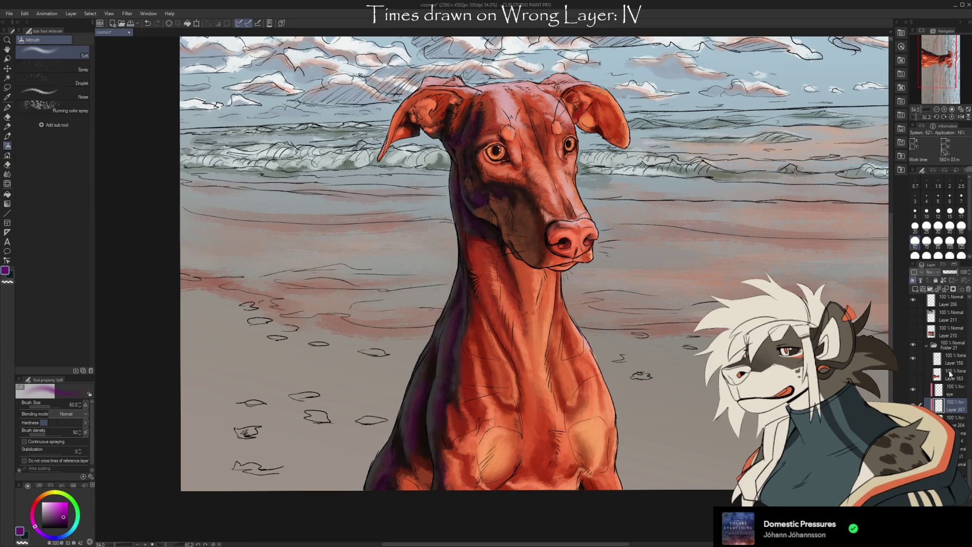
Step: Set the purple shading layer's blending mode to Soft Light
{"action": "key", "text": "shift+alt+f"}
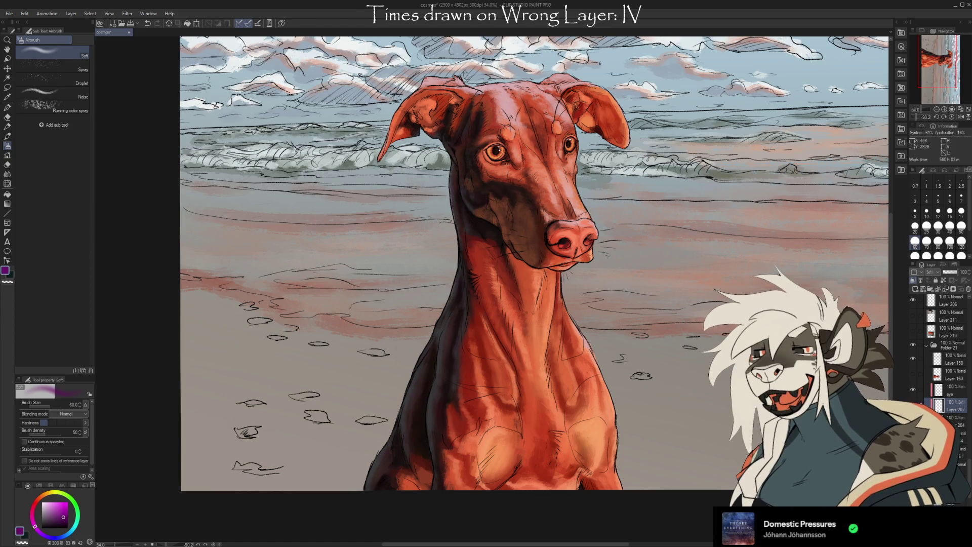
{"action": "scroll", "coordinate": [471, 431], "scroll_direction": "up", "scroll_amount": 3}
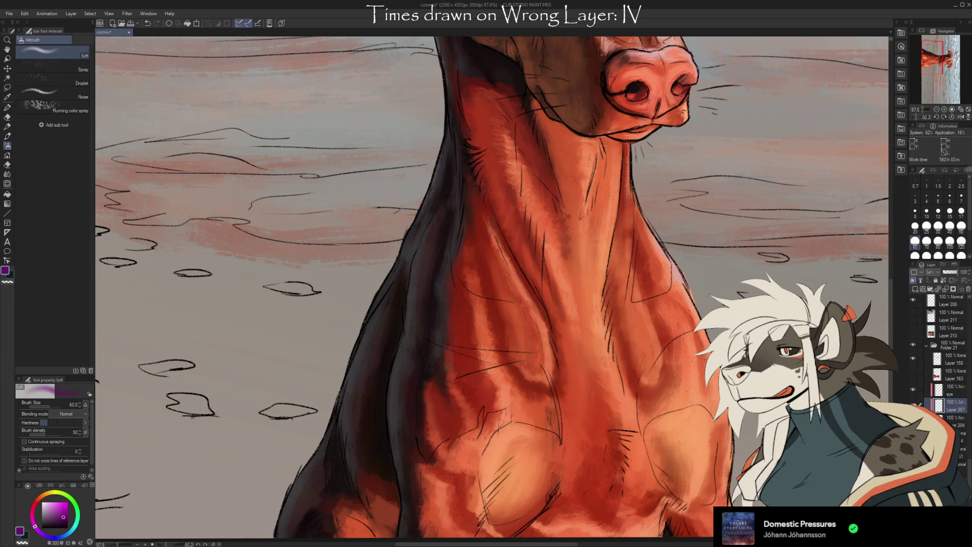
{"action": "scroll", "coordinate": [397, 439], "scroll_direction": "up", "scroll_amount": 5}
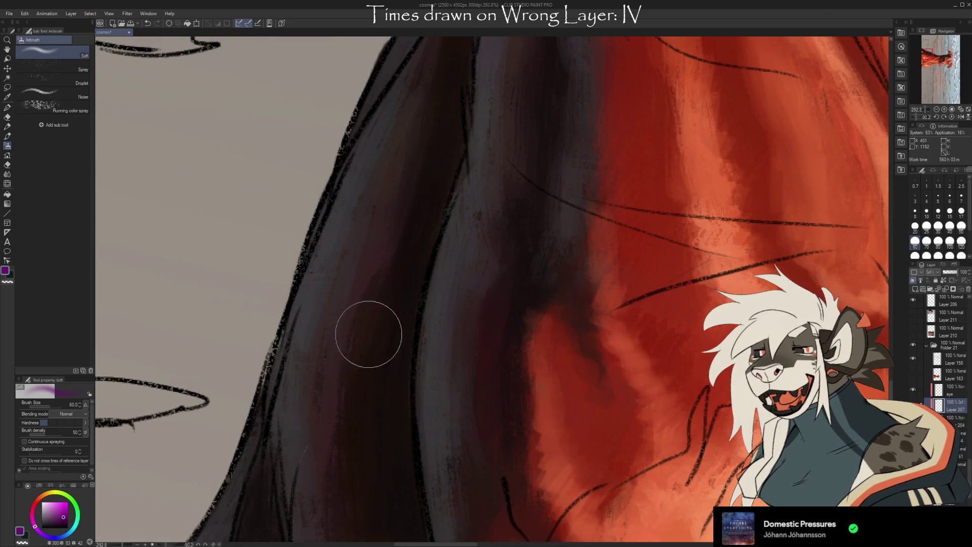
{"action": "scroll", "coordinate": [334, 484], "scroll_direction": "down", "scroll_amount": 6}
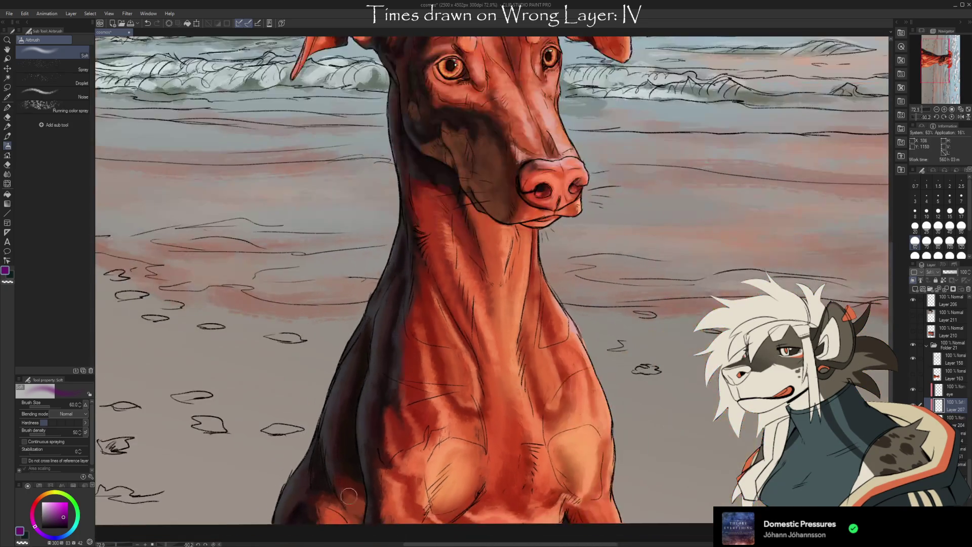
{"action": "scroll", "coordinate": [577, 457], "scroll_direction": "down", "scroll_amount": 2}
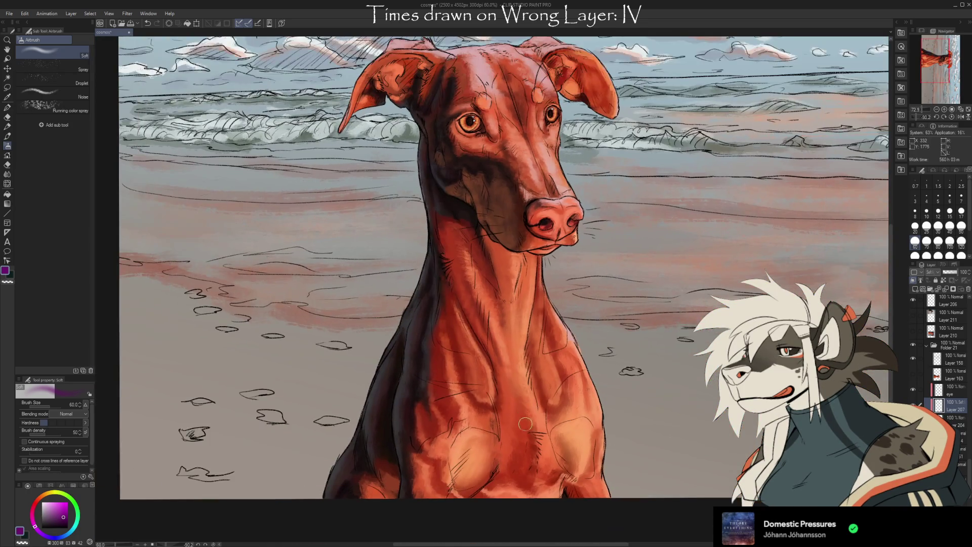